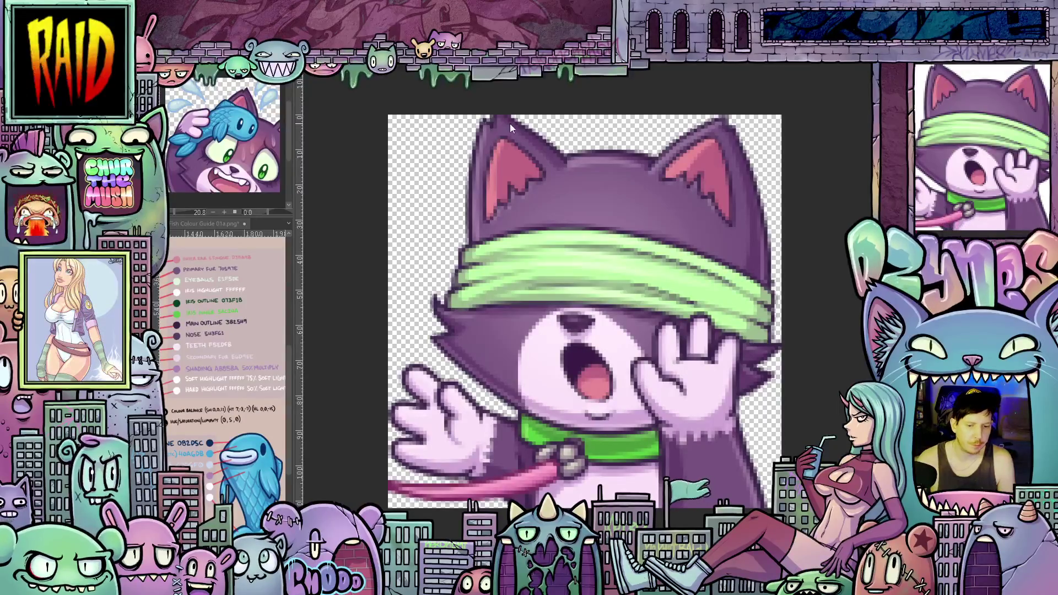
# Step: Start a new blank canvas so the blindfolded cat artwork is cleared from view
pyautogui.hotkey('ctrl', 'n')
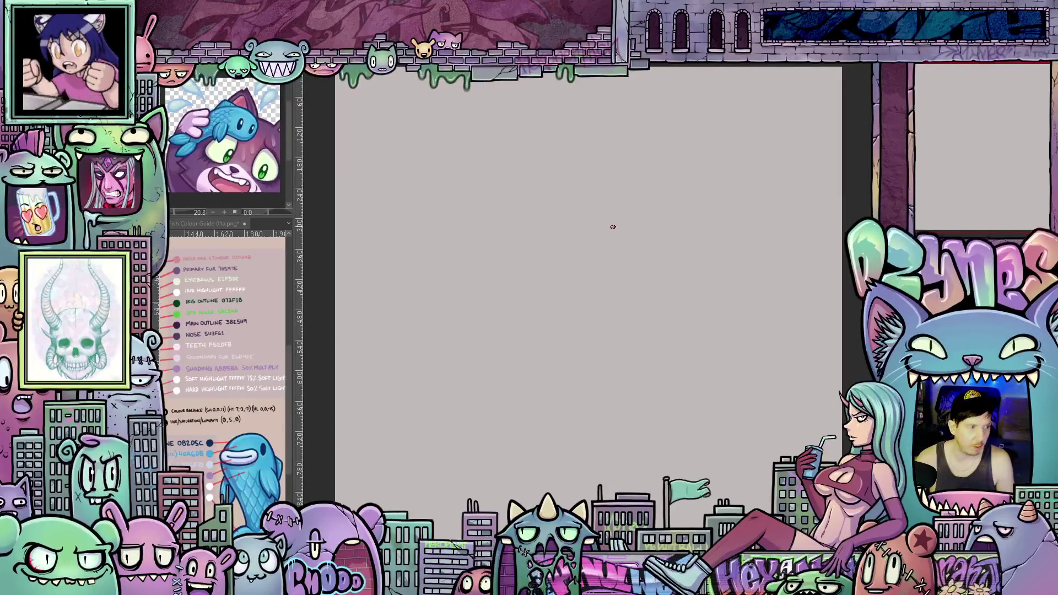
# Step: Zoom the view in and out until the sleepy purple flower cat emote shows
pyautogui.scroll(-2, 613, 227)
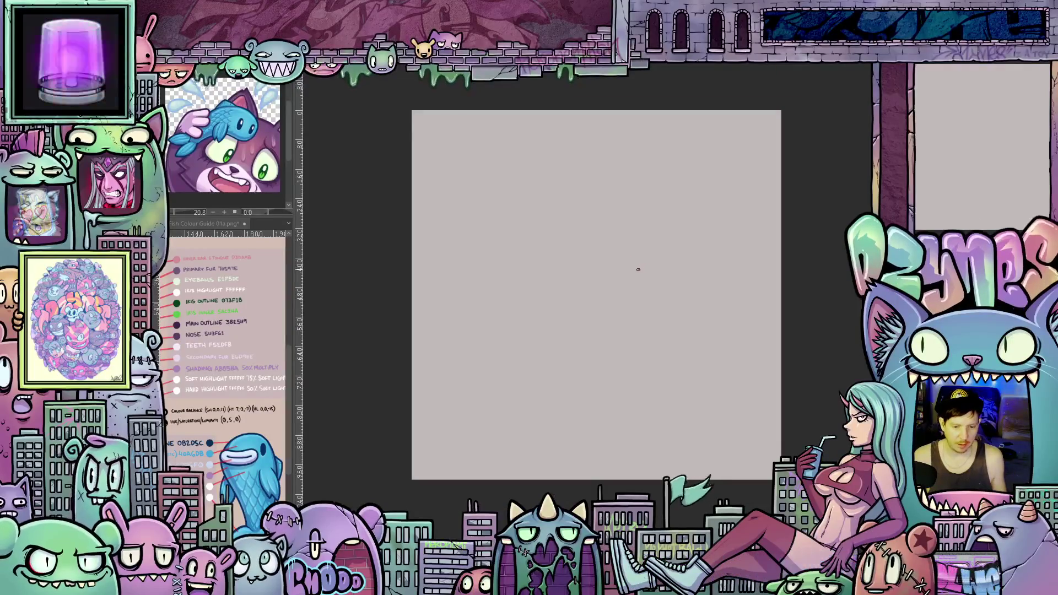
pyautogui.scroll(1, 638, 270)
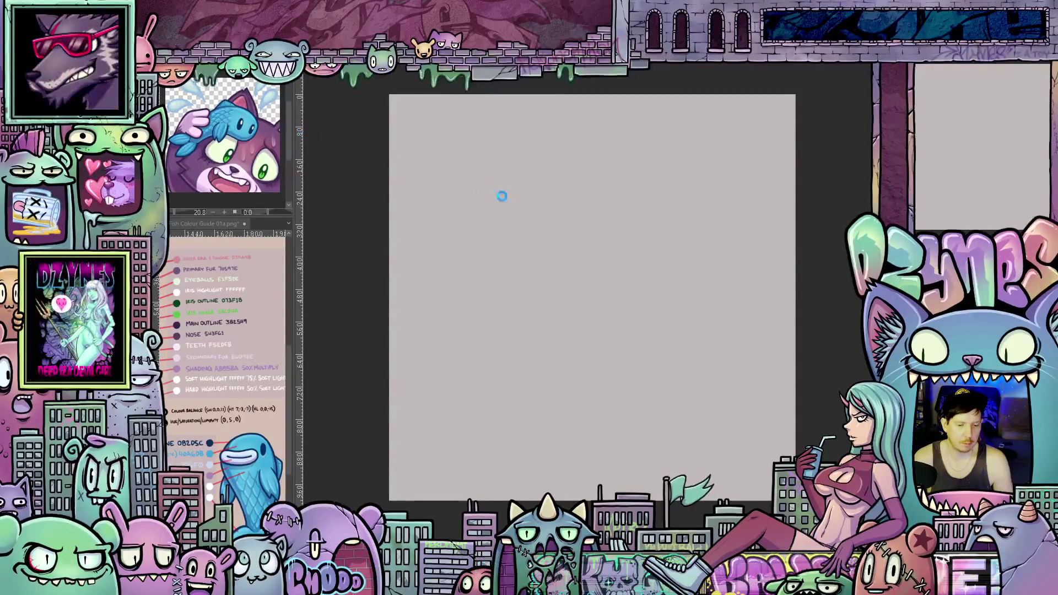
pyautogui.scroll(-2, 654, 342)
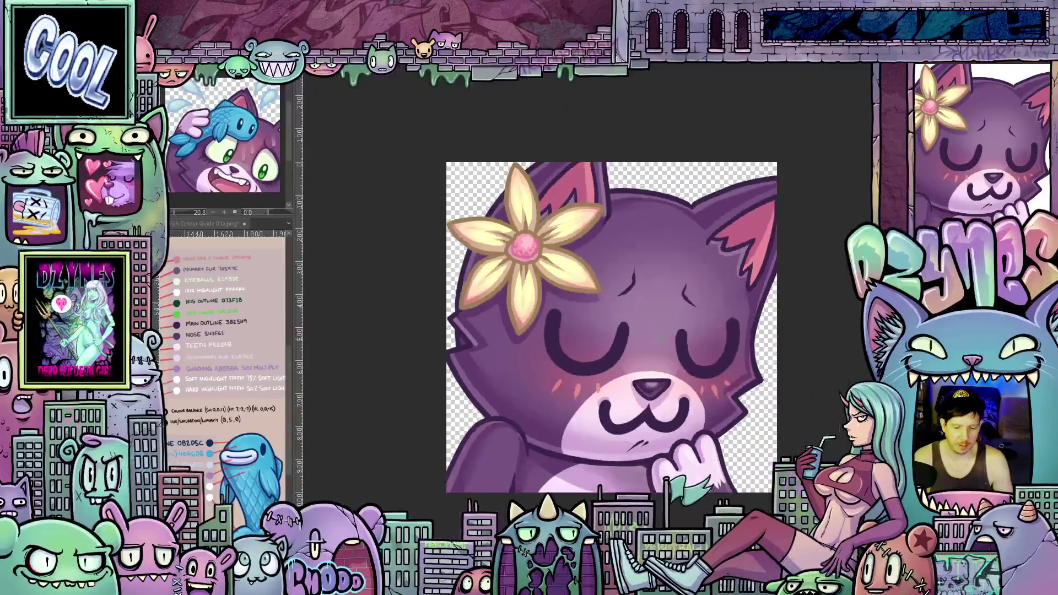
# Step: Zoom around the flower cat, then drag the mUwU 01a emote into view
pyautogui.scroll(-1, 711, 345)
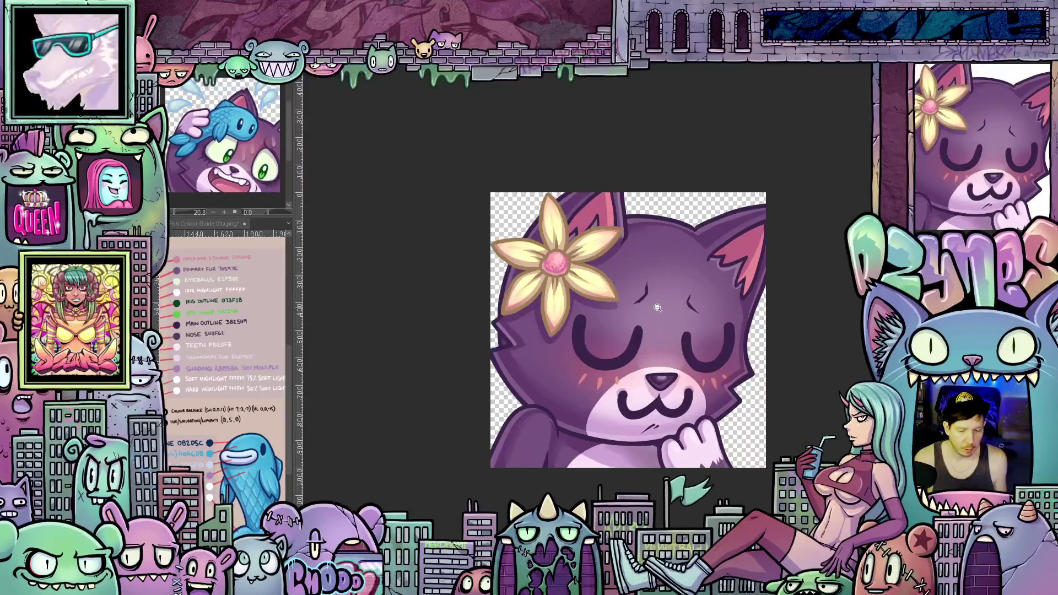
pyautogui.scroll(-1, 657, 308)
pyautogui.scroll(1, 664, 311)
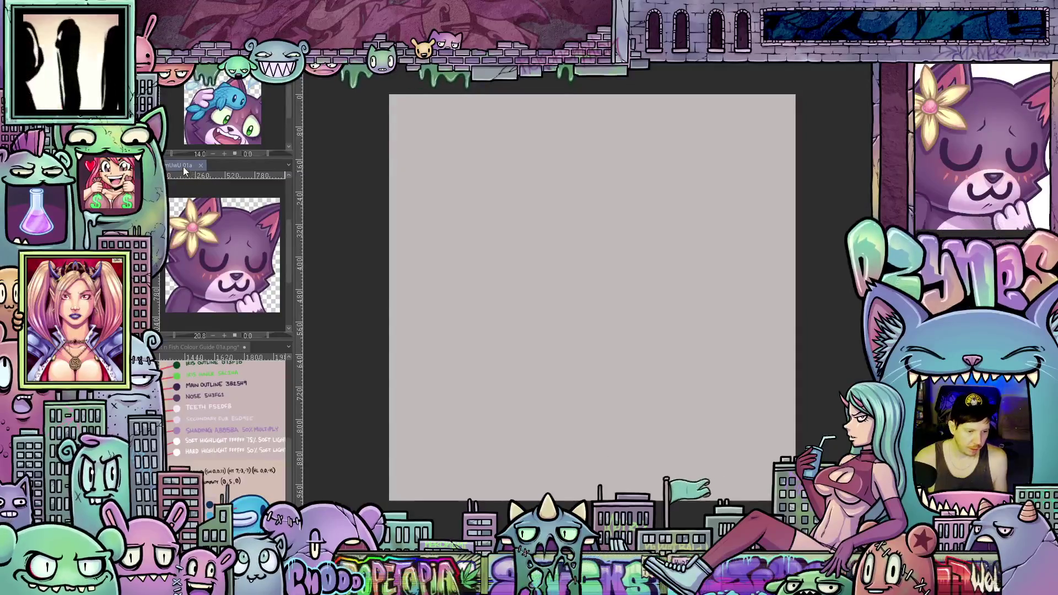
pyautogui.moveTo(183, 166)
pyautogui.mouseDown()
pyautogui.moveTo(633, 88)
pyautogui.moveTo(633, 70)
pyautogui.moveTo(633, 338)
pyautogui.mouseUp()
# Step: Enlarge the mUwU 01a flower cat emote with the Zoom tool for tracing
pyautogui.scroll(-5, 634, 338)
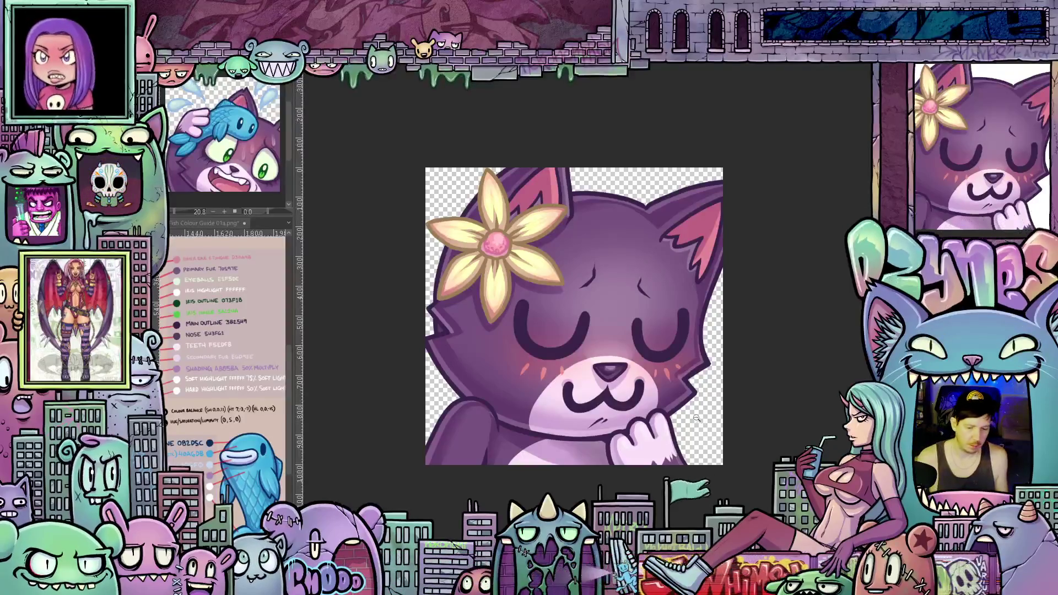
pyautogui.click(662, 392)
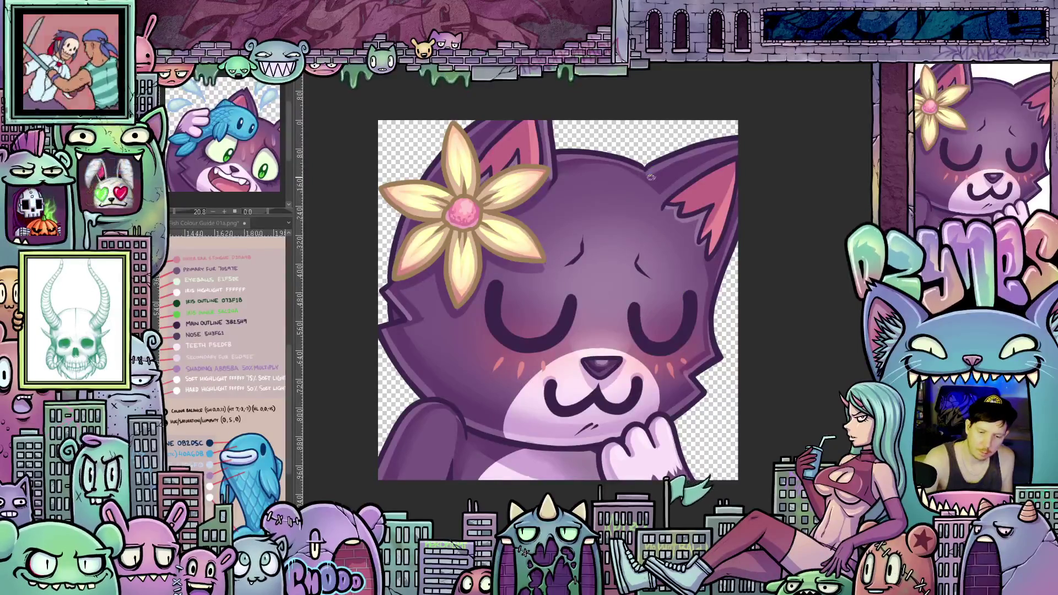
# Step: Trace the cat's head outline in blue on both sides, down to the paw and ear edge
pyautogui.moveTo(659, 157); pyautogui.dragTo(741, 136)
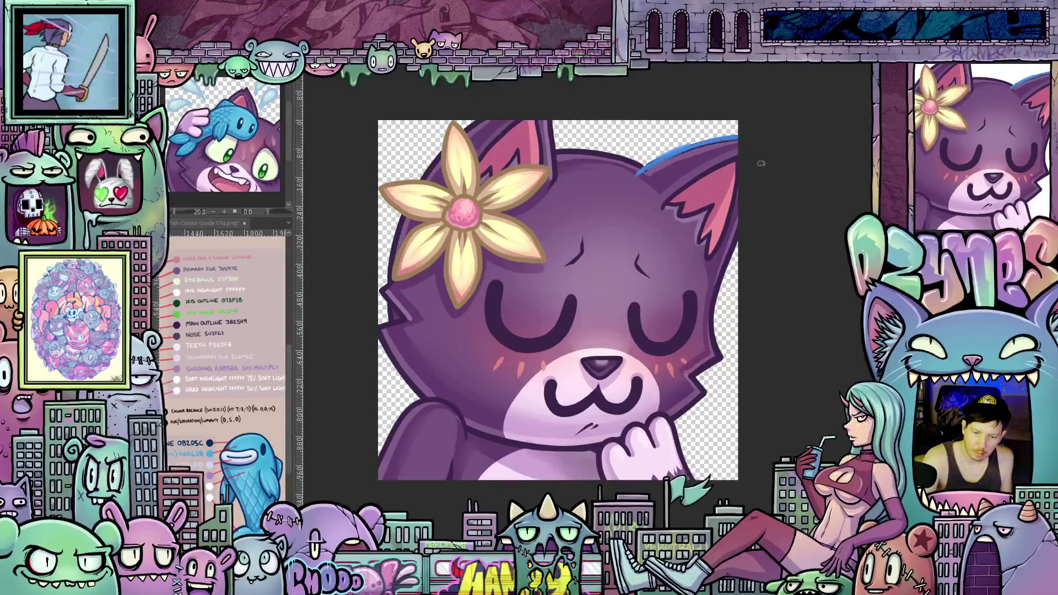
pyautogui.moveTo(739, 221); pyautogui.dragTo(714, 332)
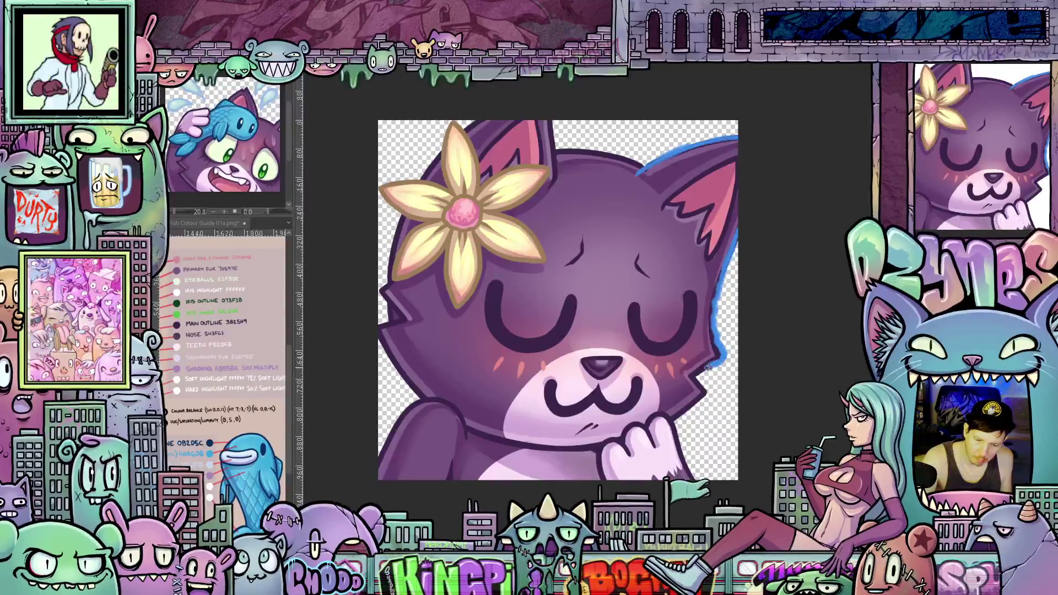
pyautogui.moveTo(695, 411); pyautogui.dragTo(668, 425)
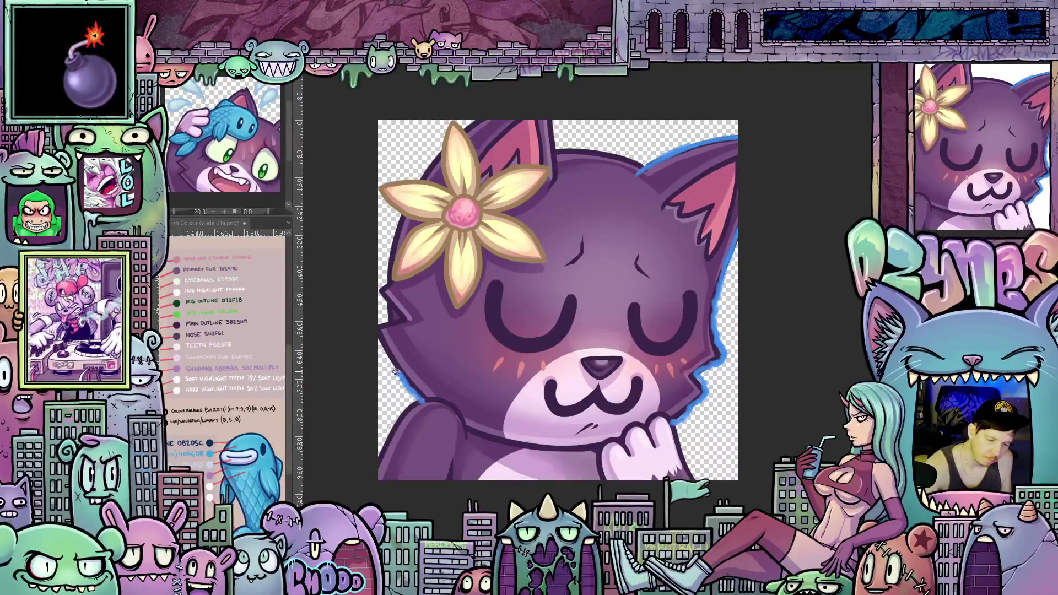
pyautogui.moveTo(376, 335)
pyautogui.mouseDown()
pyautogui.moveTo(398, 322)
pyautogui.moveTo(386, 330)
pyautogui.moveTo(395, 317)
pyautogui.moveTo(385, 297)
pyautogui.moveTo(410, 263)
pyautogui.moveTo(395, 221)
pyautogui.mouseUp()
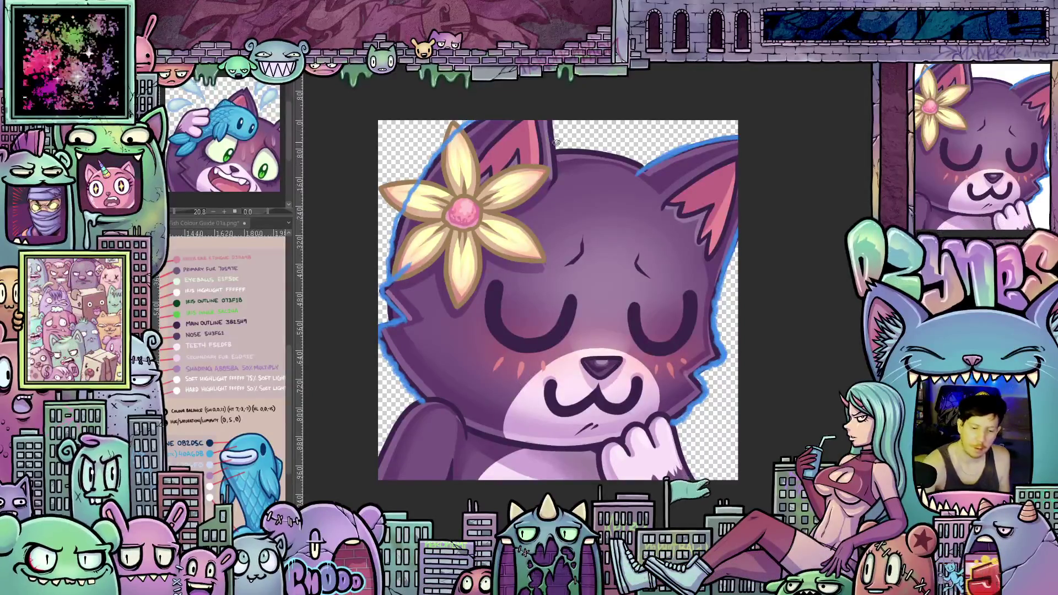
pyautogui.moveTo(554, 126); pyautogui.dragTo(558, 168)
# Step: Trace both closed-eye crescents and the right eyebrow in blue, tilting the canvas as needed
pyautogui.moveTo(764, 293)
pyautogui.mouseDown()
pyautogui.moveTo(716, 232)
pyautogui.moveTo(584, 155)
pyautogui.mouseUp()
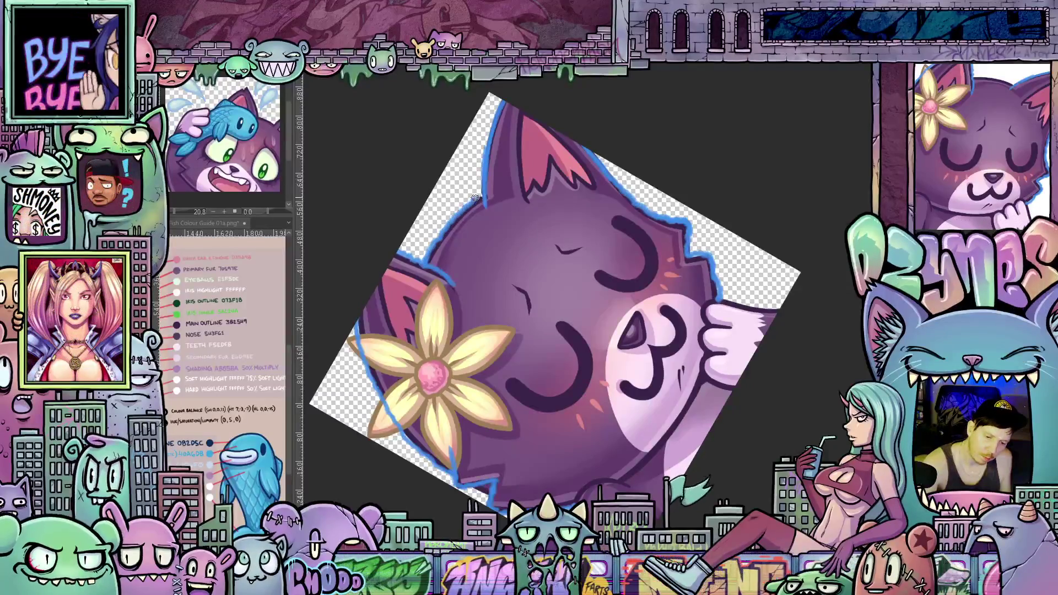
pyautogui.moveTo(488, 194)
pyautogui.mouseDown()
pyautogui.moveTo(704, 423)
pyautogui.moveTo(695, 432)
pyautogui.mouseUp()
pyautogui.moveTo(615, 302)
pyautogui.mouseDown()
pyautogui.moveTo(628, 335)
pyautogui.moveTo(648, 338)
pyautogui.mouseUp()
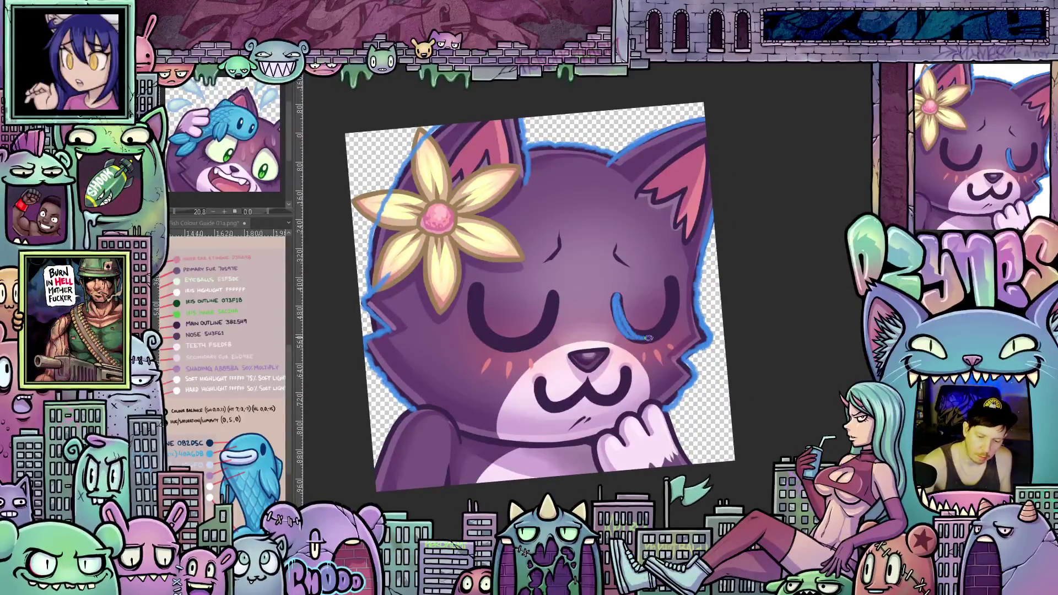
pyautogui.moveTo(677, 288)
pyautogui.mouseDown()
pyautogui.moveTo(665, 331)
pyautogui.moveTo(641, 339)
pyautogui.moveTo(671, 302)
pyautogui.mouseUp()
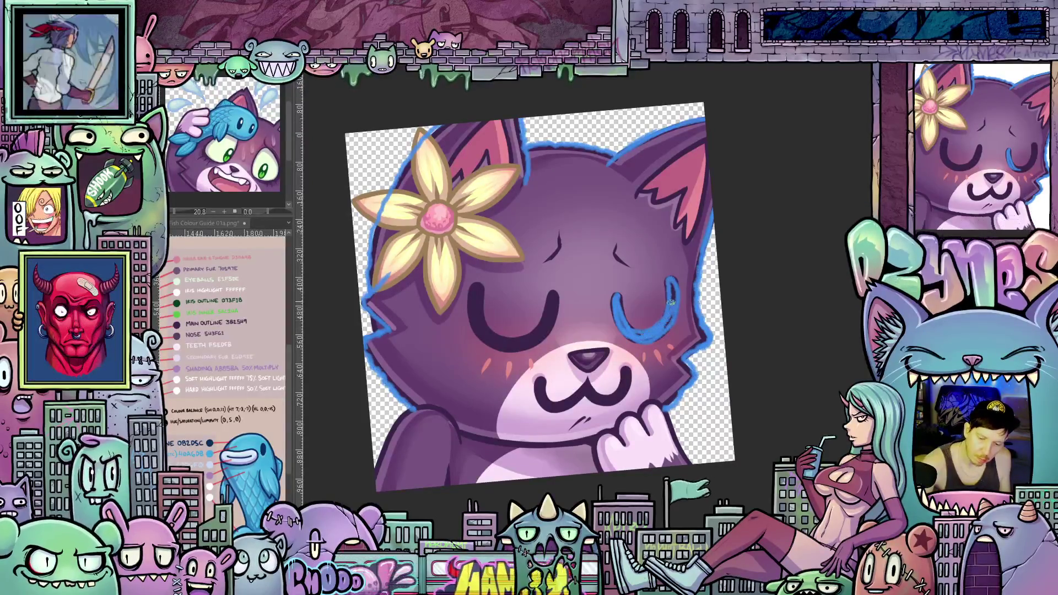
pyautogui.moveTo(475, 284)
pyautogui.mouseDown()
pyautogui.moveTo(488, 327)
pyautogui.moveTo(478, 333)
pyautogui.moveTo(496, 342)
pyautogui.moveTo(518, 339)
pyautogui.moveTo(554, 293)
pyautogui.mouseUp()
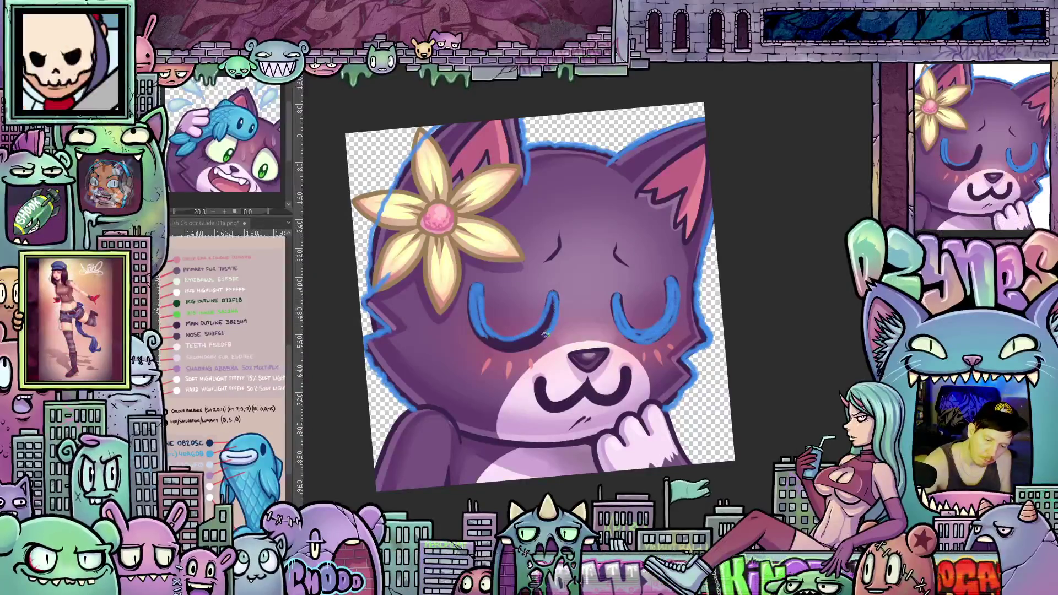
pyautogui.moveTo(473, 302)
pyautogui.mouseDown()
pyautogui.moveTo(496, 340)
pyautogui.moveTo(513, 342)
pyautogui.moveTo(545, 329)
pyautogui.moveTo(553, 300)
pyautogui.mouseUp()
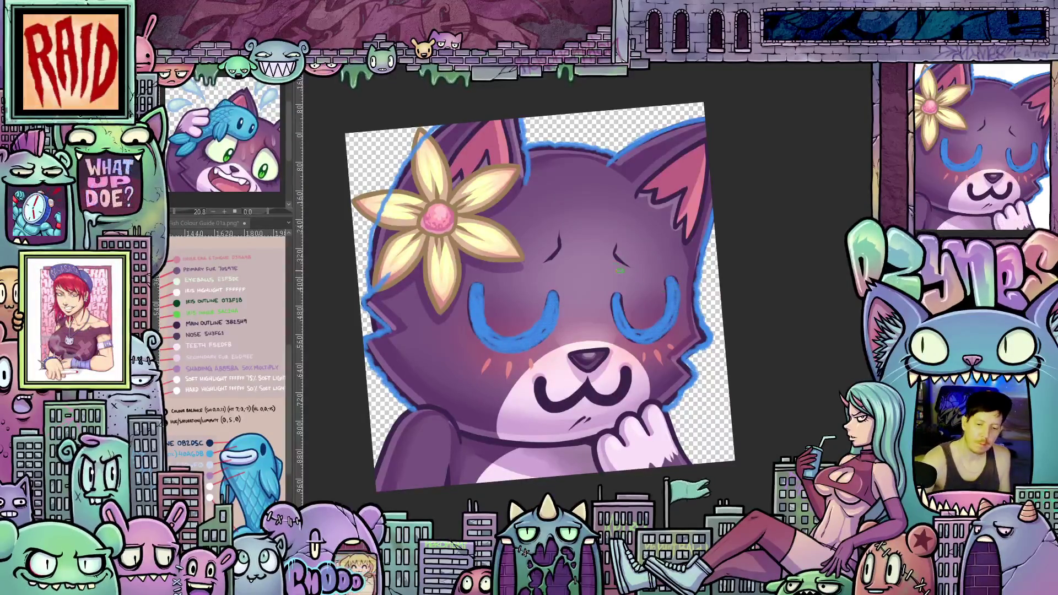
pyautogui.moveTo(629, 267)
pyautogui.mouseDown()
pyautogui.moveTo(613, 247)
pyautogui.moveTo(545, 262)
pyautogui.moveTo(560, 228)
pyautogui.mouseUp()
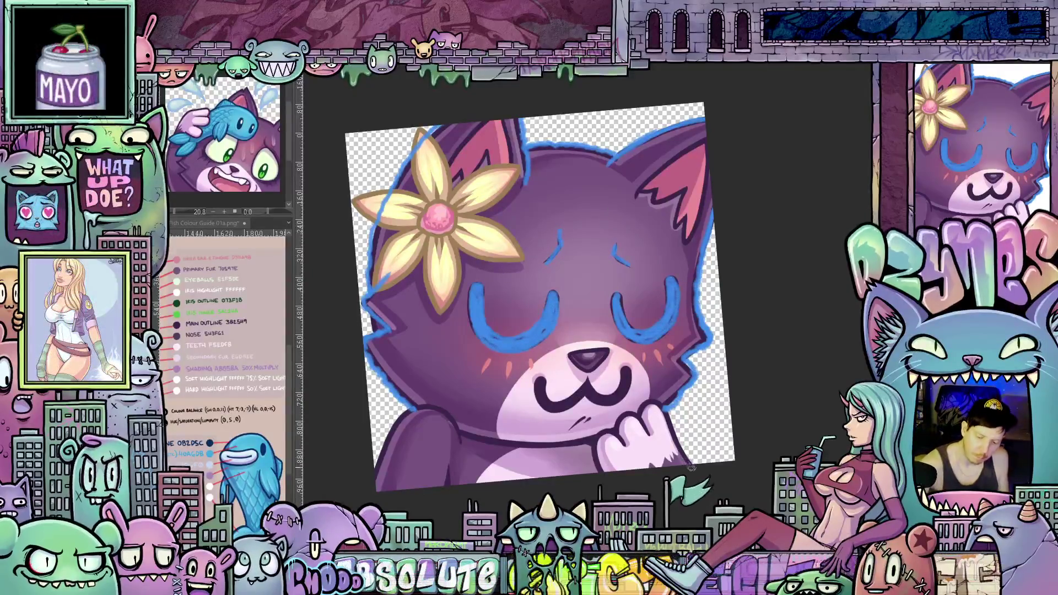
# Step: Outline the paw and the arm in blue, rotating the canvas sideways and back
pyautogui.moveTo(675, 424)
pyautogui.mouseDown()
pyautogui.moveTo(640, 410)
pyautogui.moveTo(615, 424)
pyautogui.mouseUp()
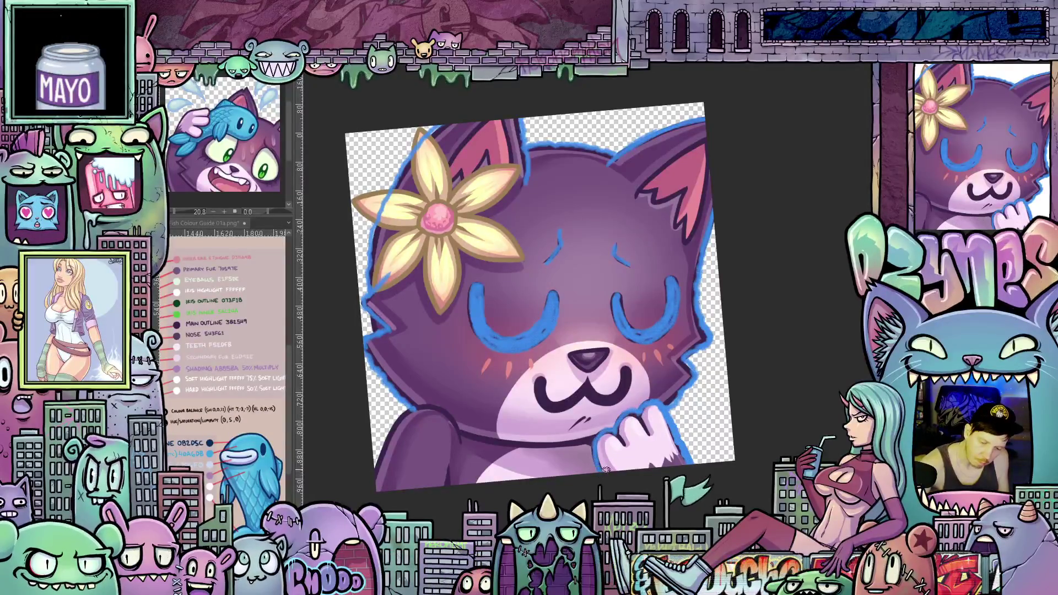
pyautogui.moveTo(605, 469)
pyautogui.mouseDown()
pyautogui.moveTo(512, 397)
pyautogui.moveTo(469, 337)
pyautogui.mouseUp()
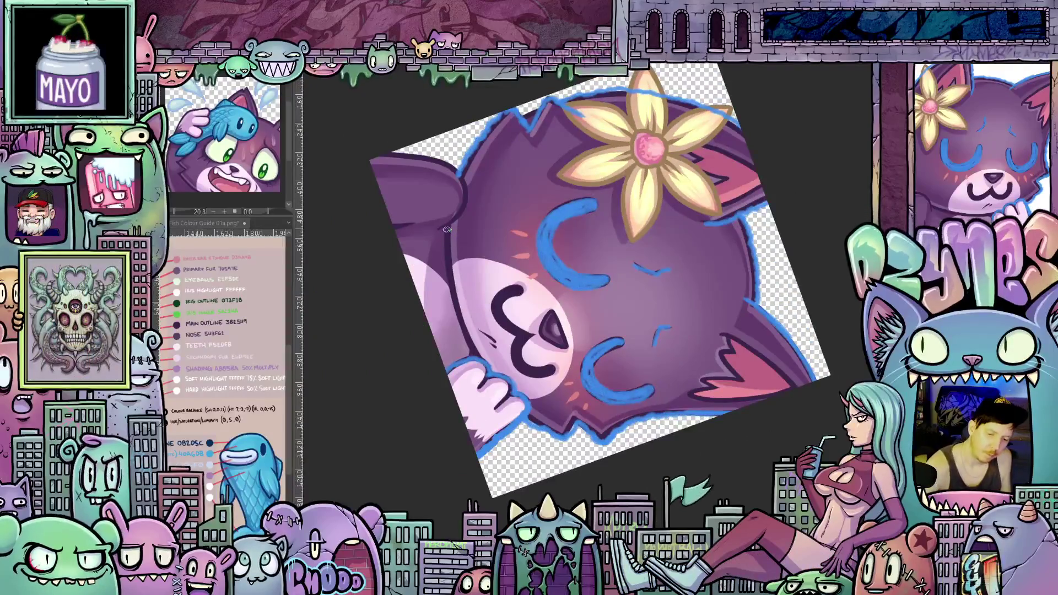
pyautogui.moveTo(691, 398)
pyautogui.mouseDown()
pyautogui.moveTo(661, 408)
pyautogui.moveTo(627, 394)
pyautogui.mouseUp()
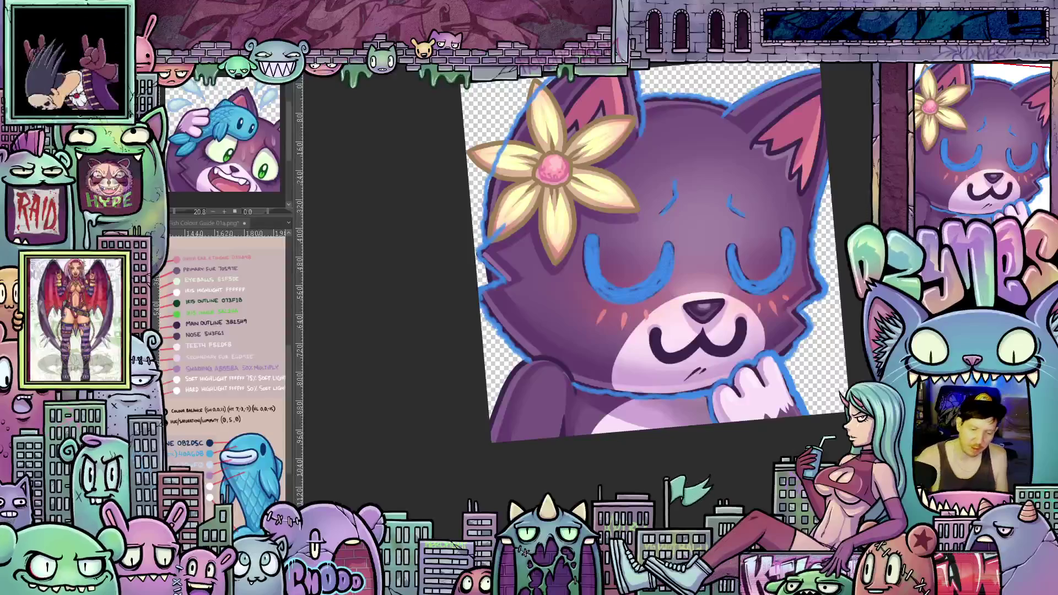
pyautogui.moveTo(501, 389)
pyautogui.mouseDown()
pyautogui.moveTo(521, 365)
pyautogui.moveTo(556, 357)
pyautogui.moveTo(579, 393)
pyautogui.mouseUp()
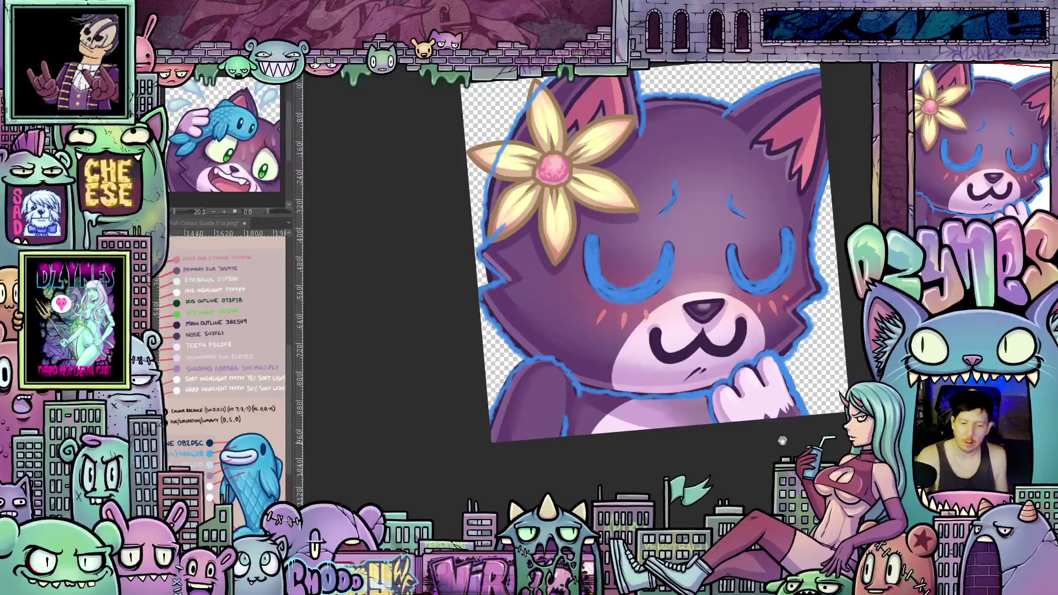
pyautogui.moveTo(609, 379); pyautogui.dragTo(582, 436)
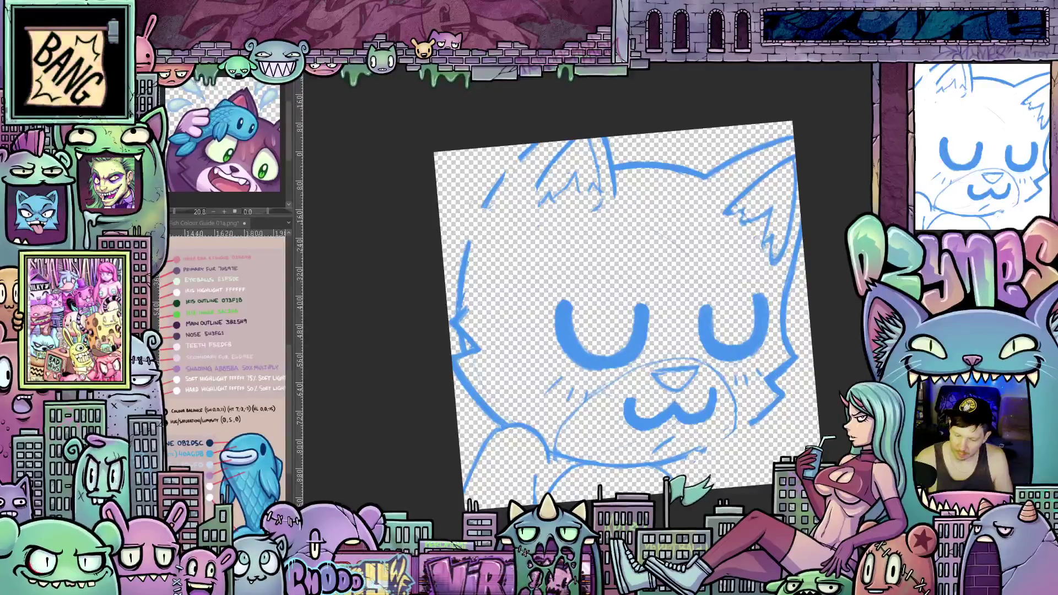
# Step: Erase the red flower sketch with an elliptical selection, then sketch a red berry by the left ear
pyautogui.hotkey('ctrl', 'z')
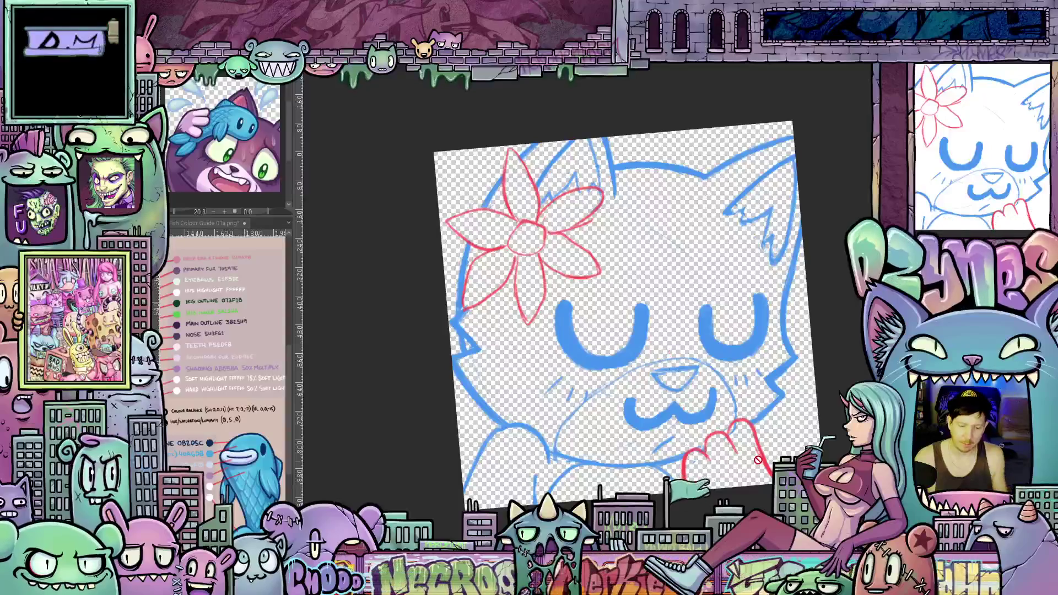
pyautogui.moveTo(619, 325); pyautogui.dragTo(655, 380)
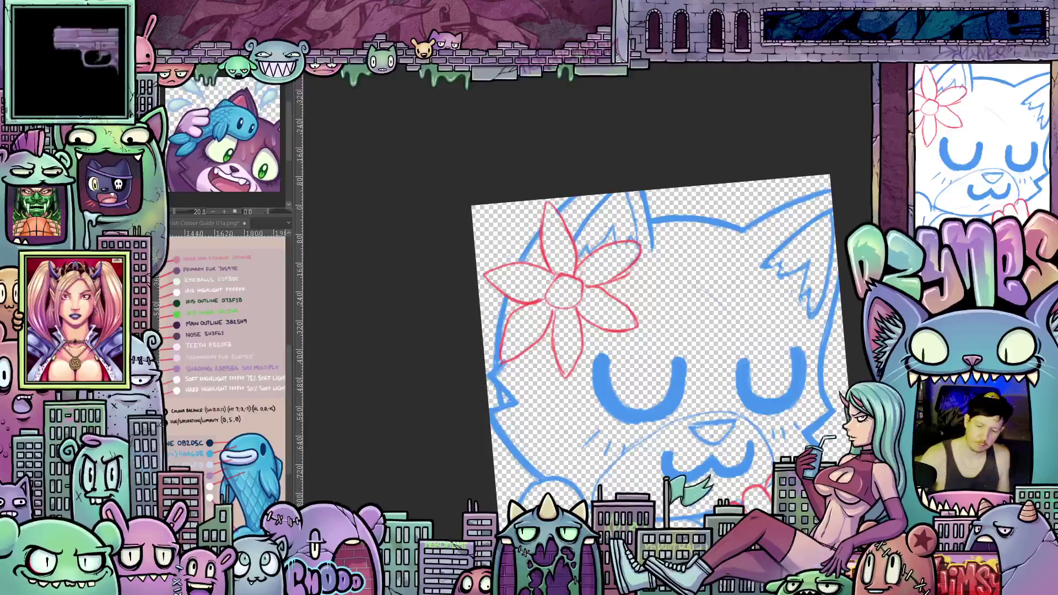
pyautogui.press('j')
pyautogui.moveTo(474, 210); pyautogui.dragTo(675, 414)
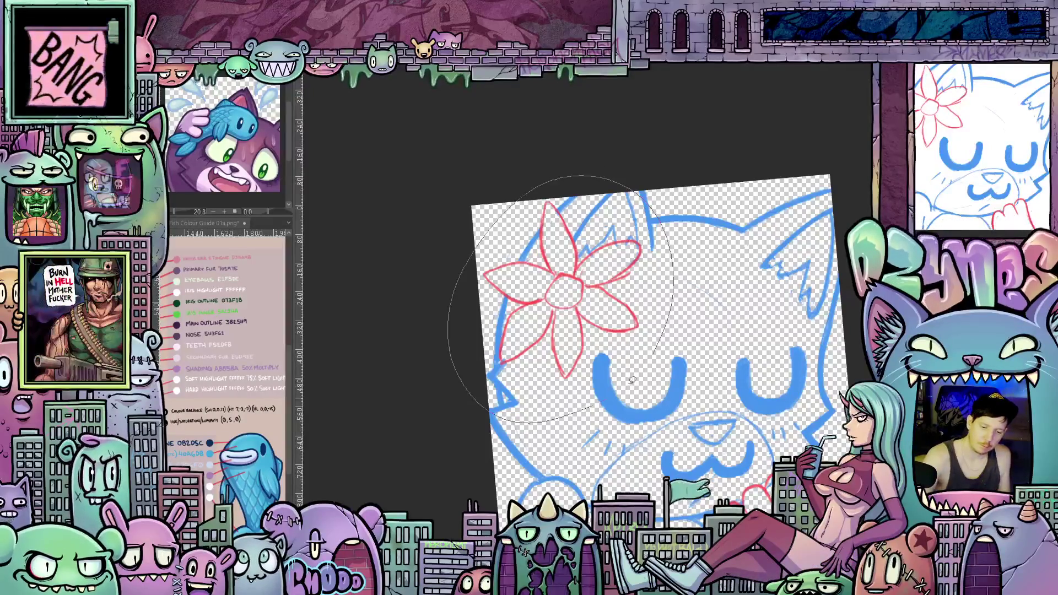
pyautogui.press('Delete')
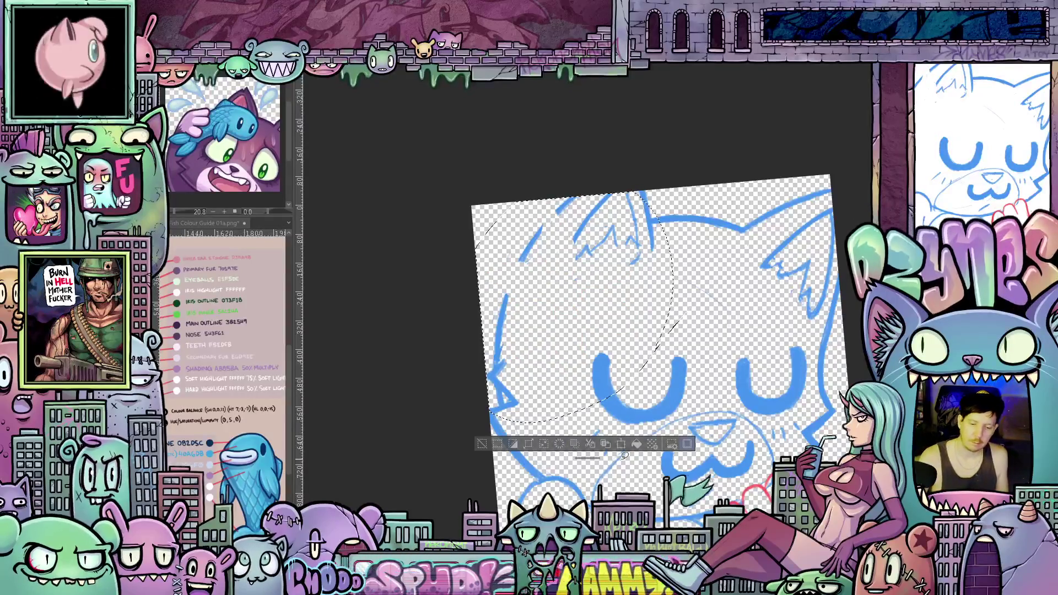
pyautogui.hotkey('ctrl', 'shift', 'a')
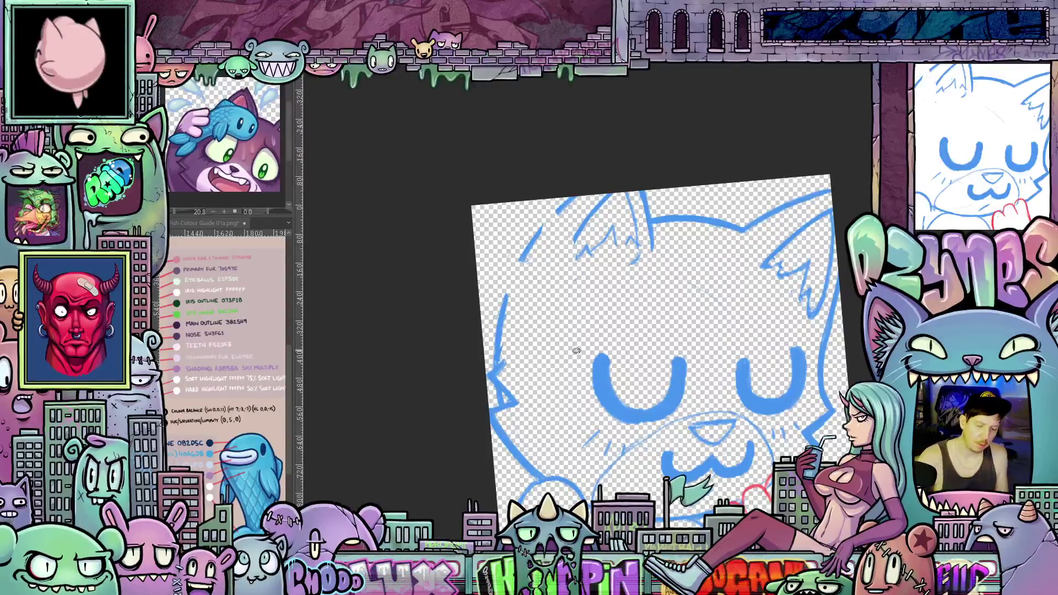
pyautogui.moveTo(554, 273)
pyautogui.mouseDown()
pyautogui.moveTo(570, 243)
pyautogui.moveTo(576, 278)
pyautogui.moveTo(512, 354)
pyautogui.moveTo(531, 438)
pyautogui.moveTo(562, 405)
pyautogui.moveTo(579, 352)
pyautogui.moveTo(566, 297)
pyautogui.mouseUp()
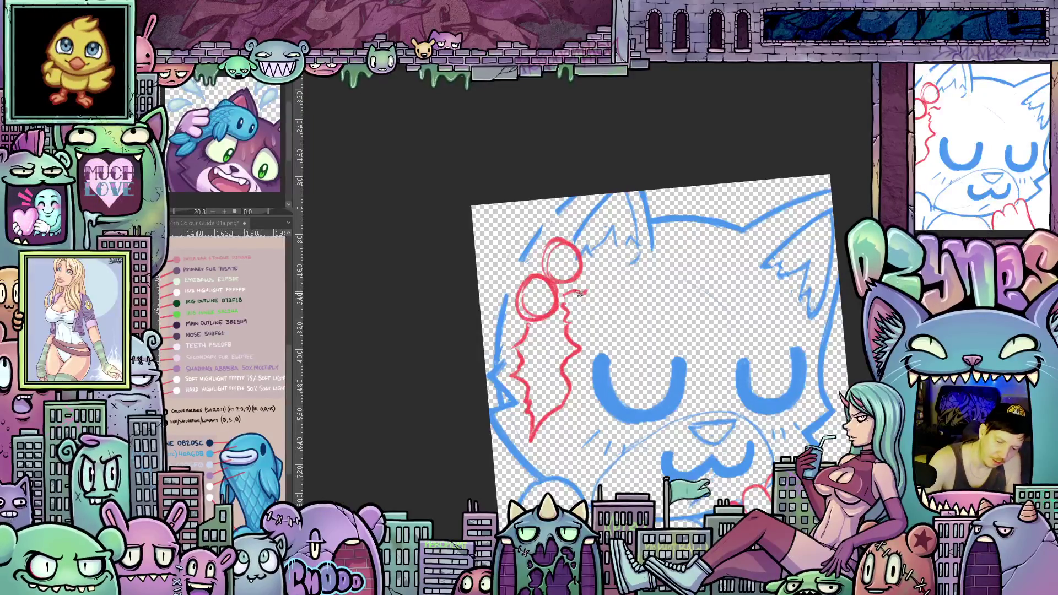
# Step: Sketch a jagged red holly leaf across the head, a stem to the left edge, and a third berry
pyautogui.moveTo(585, 298); pyautogui.dragTo(609, 292)
pyautogui.moveTo(618, 298)
pyautogui.mouseDown()
pyautogui.moveTo(674, 257)
pyautogui.moveTo(636, 242)
pyautogui.moveTo(578, 252)
pyautogui.mouseUp()
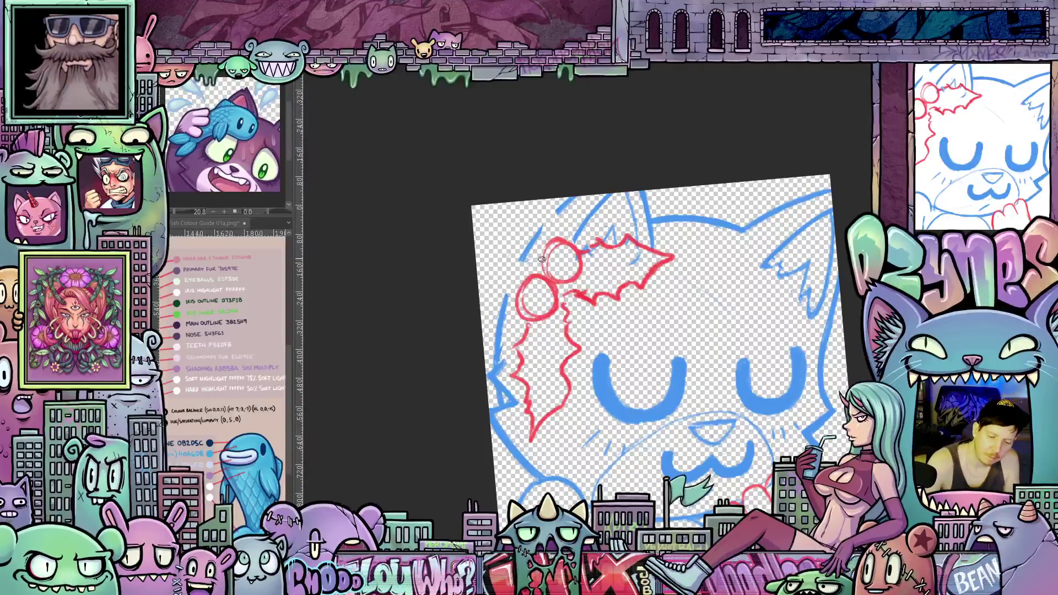
pyautogui.moveTo(526, 257); pyautogui.dragTo(477, 271)
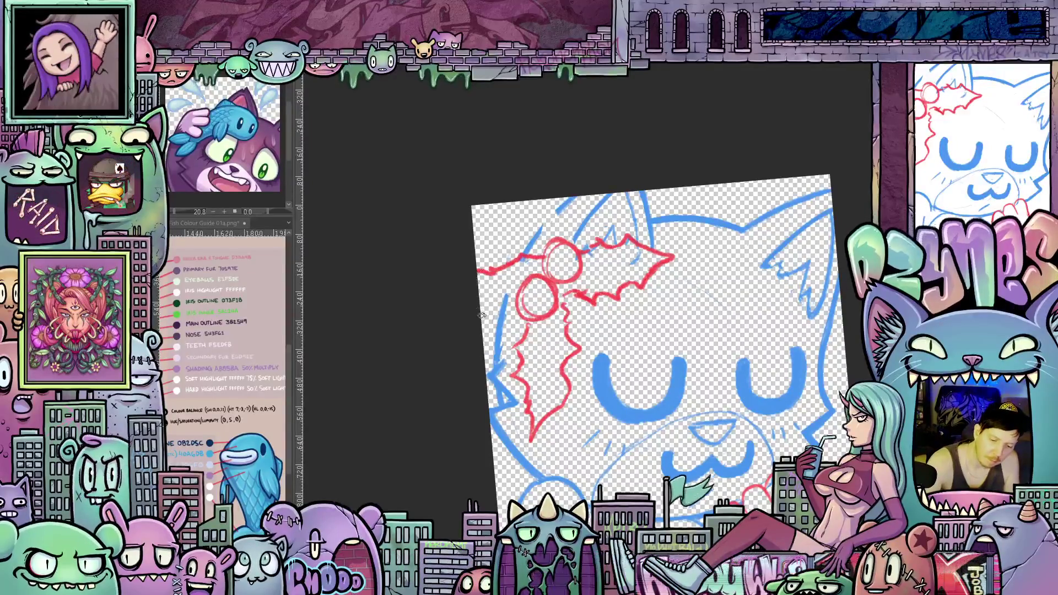
pyautogui.moveTo(475, 315); pyautogui.dragTo(510, 312)
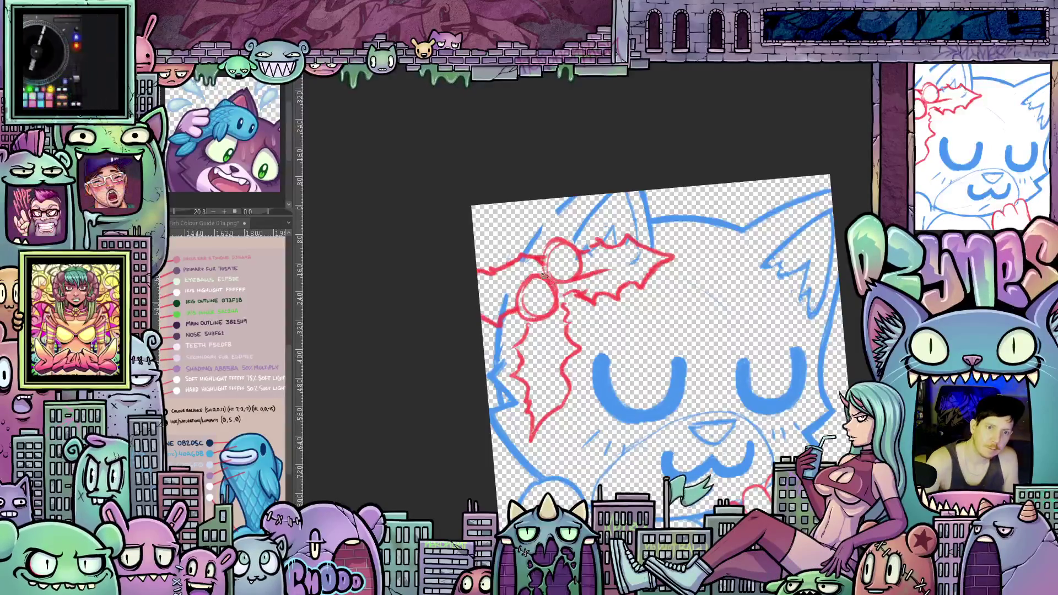
pyautogui.moveTo(515, 275)
pyautogui.mouseDown()
pyautogui.moveTo(537, 246)
pyautogui.moveTo(510, 259)
pyautogui.moveTo(533, 268)
pyautogui.mouseUp()
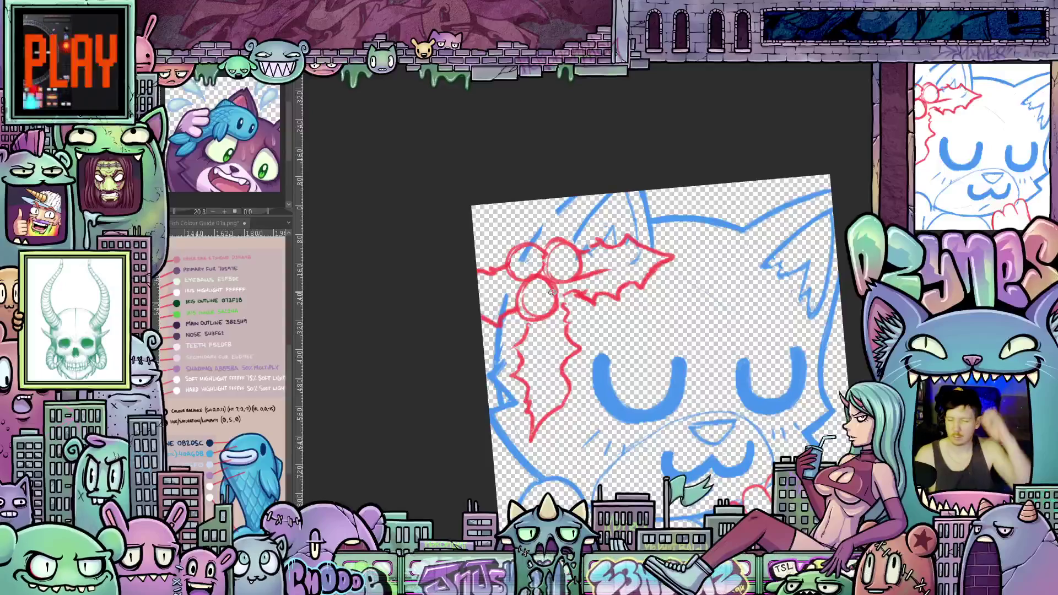
pyautogui.scroll(-1, 580, 328)
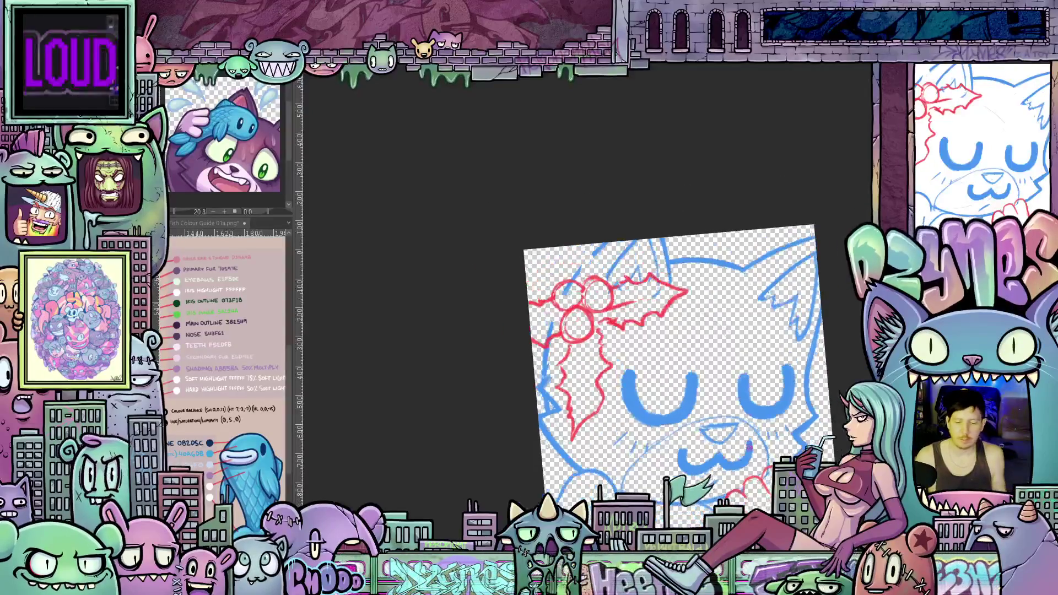
# Step: Sketch a red carrot-shaped nose with a groove and tapered point over the cat's nose
pyautogui.scroll(5, 704, 404)
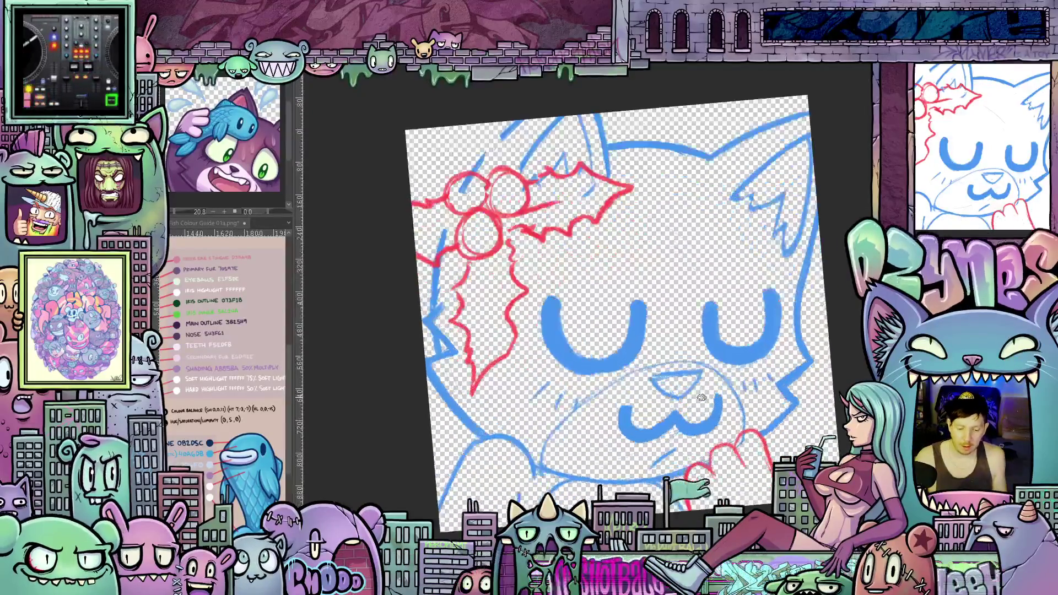
pyautogui.scroll(1, 704, 404)
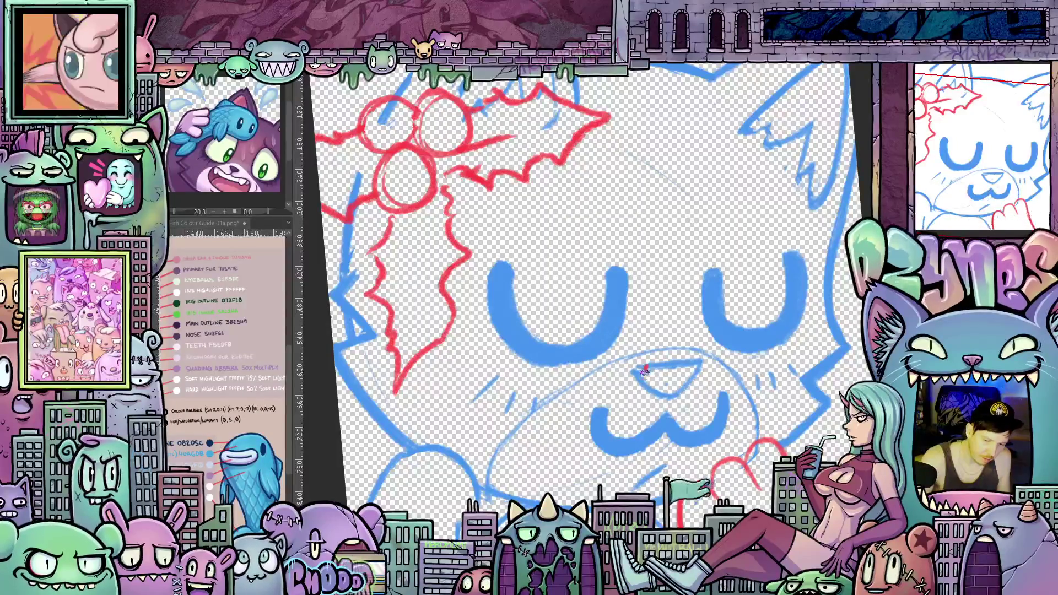
pyautogui.moveTo(645, 366)
pyautogui.mouseDown()
pyautogui.moveTo(658, 402)
pyautogui.moveTo(663, 287)
pyautogui.moveTo(724, 234)
pyautogui.mouseUp()
pyautogui.moveTo(664, 278); pyautogui.dragTo(786, 193)
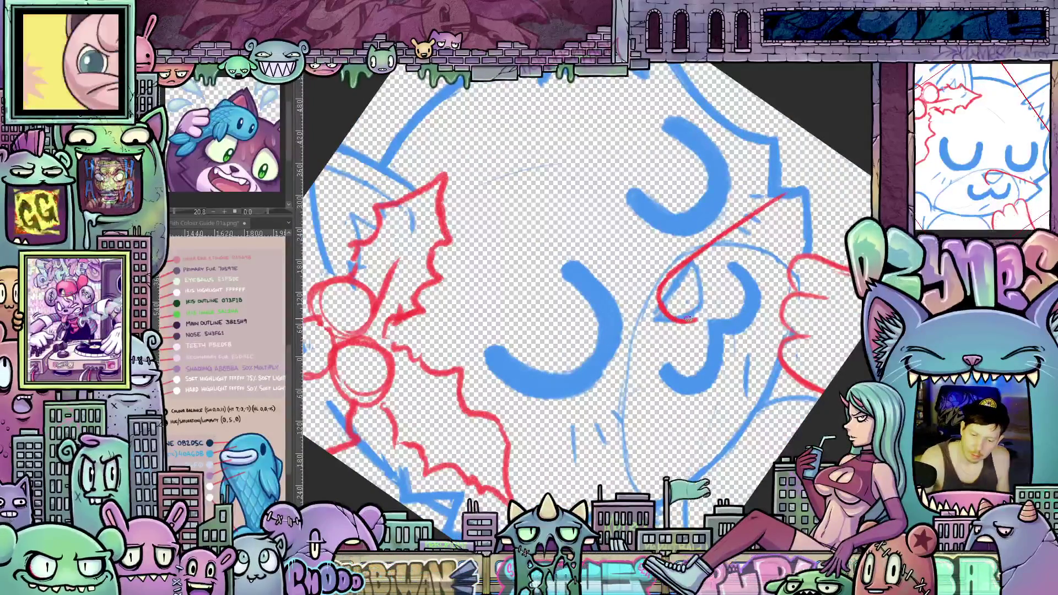
pyautogui.moveTo(730, 283)
pyautogui.mouseDown()
pyautogui.moveTo(697, 319)
pyautogui.moveTo(765, 229)
pyautogui.mouseUp()
pyautogui.moveTo(711, 307); pyautogui.dragTo(777, 208)
pyautogui.moveTo(749, 245)
pyautogui.mouseDown()
pyautogui.moveTo(781, 203)
pyautogui.moveTo(711, 452)
pyautogui.mouseUp()
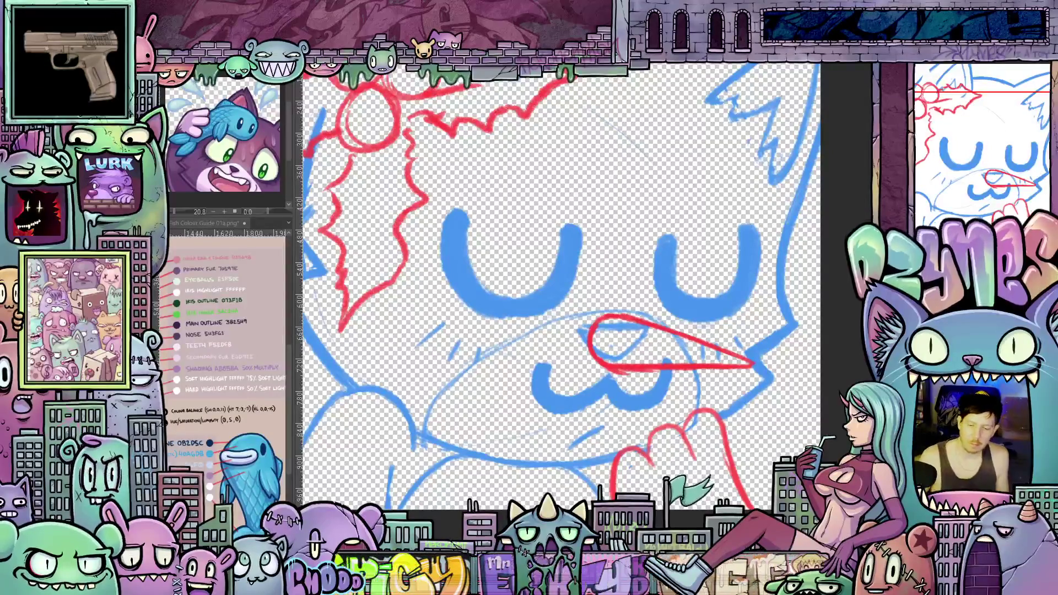
# Step: Fit the drawing to the view and trace the right eye as a chain of red beads
pyautogui.hotkey('ctrl', '0')
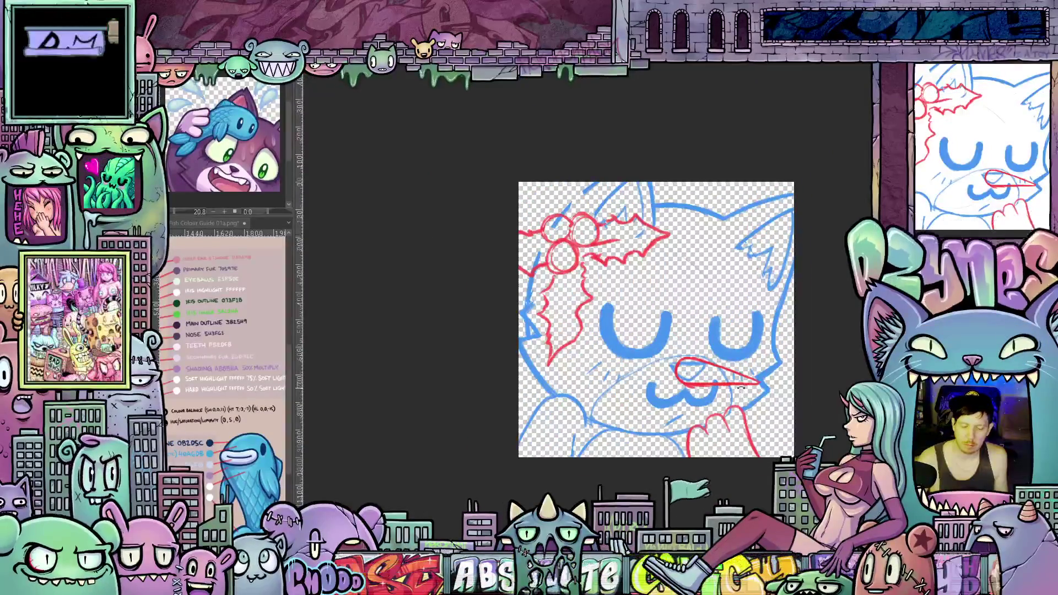
pyautogui.scroll(3, 741, 389)
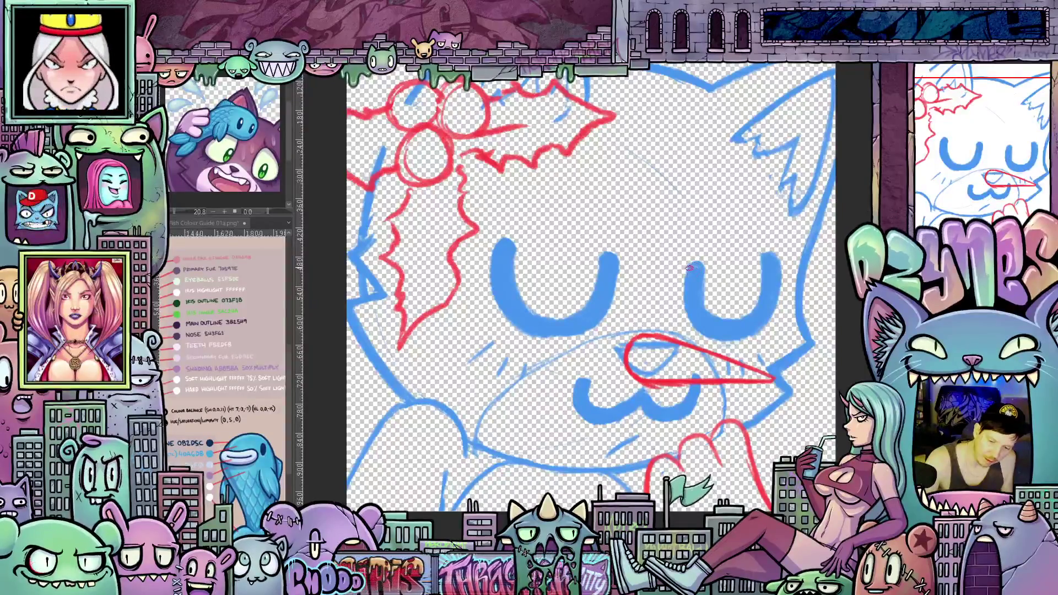
pyautogui.moveTo(705, 268)
pyautogui.mouseDown()
pyautogui.moveTo(685, 273)
pyautogui.moveTo(705, 282)
pyautogui.moveTo(702, 320)
pyautogui.moveTo(698, 300)
pyautogui.moveTo(716, 336)
pyautogui.moveTo(731, 322)
pyautogui.moveTo(766, 326)
pyautogui.moveTo(777, 267)
pyautogui.moveTo(763, 258)
pyautogui.mouseUp()
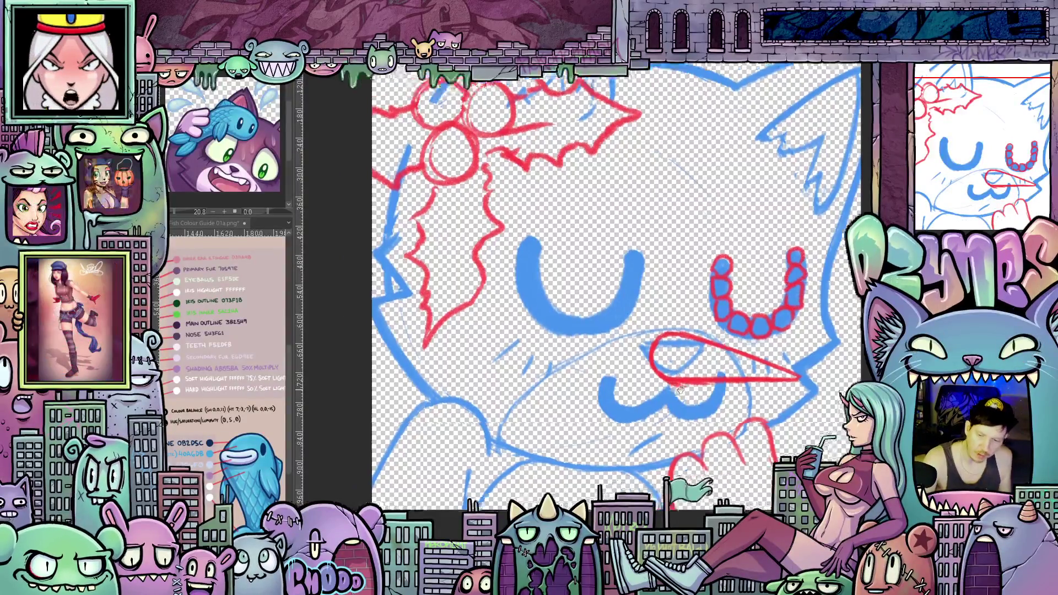
pyautogui.moveTo(603, 266)
pyautogui.mouseDown()
pyautogui.moveTo(699, 288)
pyautogui.moveTo(701, 309)
pyautogui.moveTo(681, 348)
pyautogui.moveTo(656, 356)
pyautogui.moveTo(642, 339)
pyautogui.moveTo(634, 358)
pyautogui.moveTo(612, 348)
pyautogui.moveTo(617, 317)
pyautogui.moveTo(595, 314)
pyautogui.moveTo(610, 293)
pyautogui.moveTo(596, 284)
pyautogui.mouseUp()
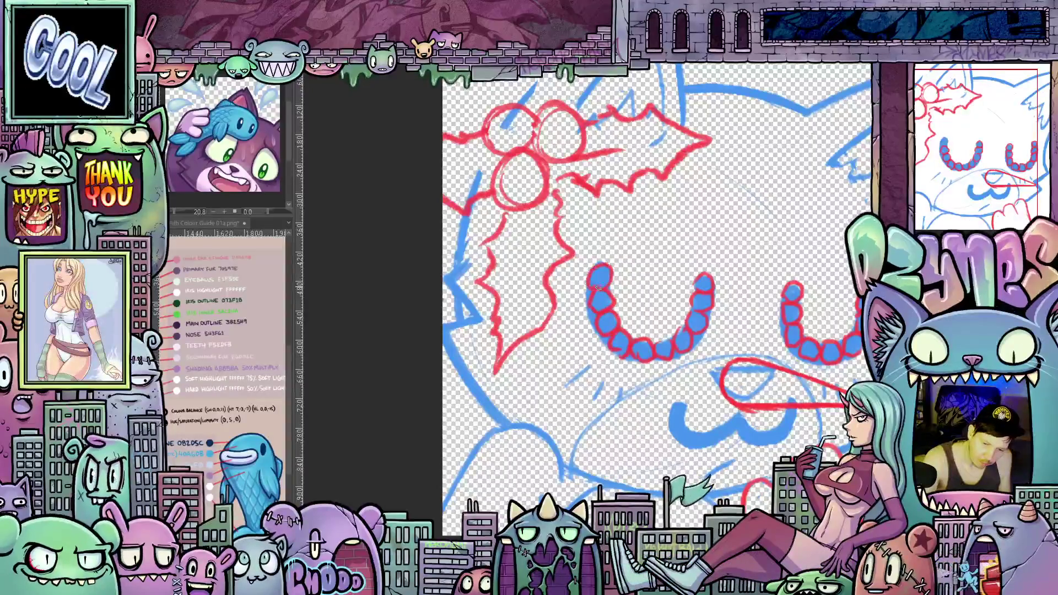
# Step: Add a red bead at the left eye and loop red bead circles around the nose dot and mouth
pyautogui.moveTo(765, 452); pyautogui.dragTo(727, 411)
pyautogui.moveTo(639, 366)
pyautogui.mouseDown()
pyautogui.moveTo(643, 384)
pyautogui.moveTo(640, 363)
pyautogui.moveTo(673, 406)
pyautogui.moveTo(710, 389)
pyautogui.moveTo(750, 399)
pyautogui.moveTo(750, 376)
pyautogui.mouseUp()
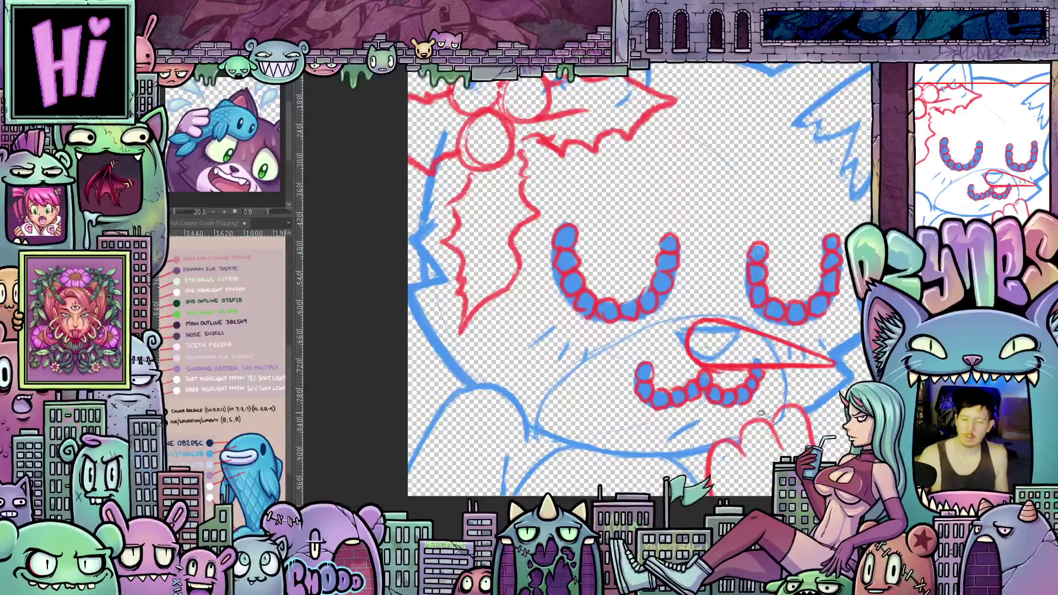
pyautogui.scroll(-3, 761, 413)
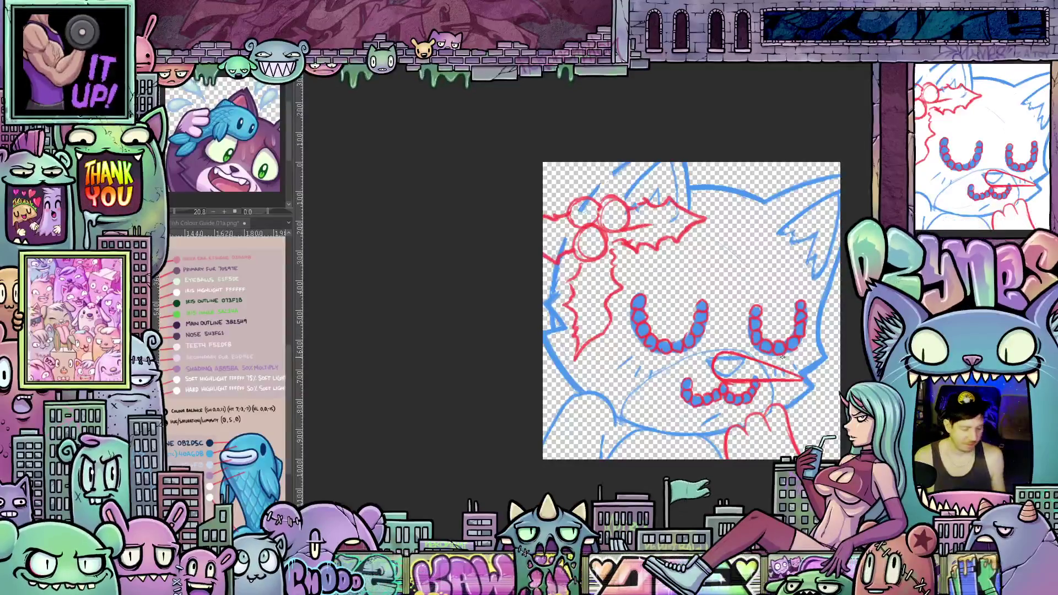
# Step: Thicken the carrot nose outline, then rotate the canvas view back to fully upright
pyautogui.scroll(2, 782, 357)
pyautogui.moveTo(783, 357)
pyautogui.mouseDown()
pyautogui.moveTo(700, 394)
pyautogui.moveTo(693, 409)
pyautogui.mouseUp()
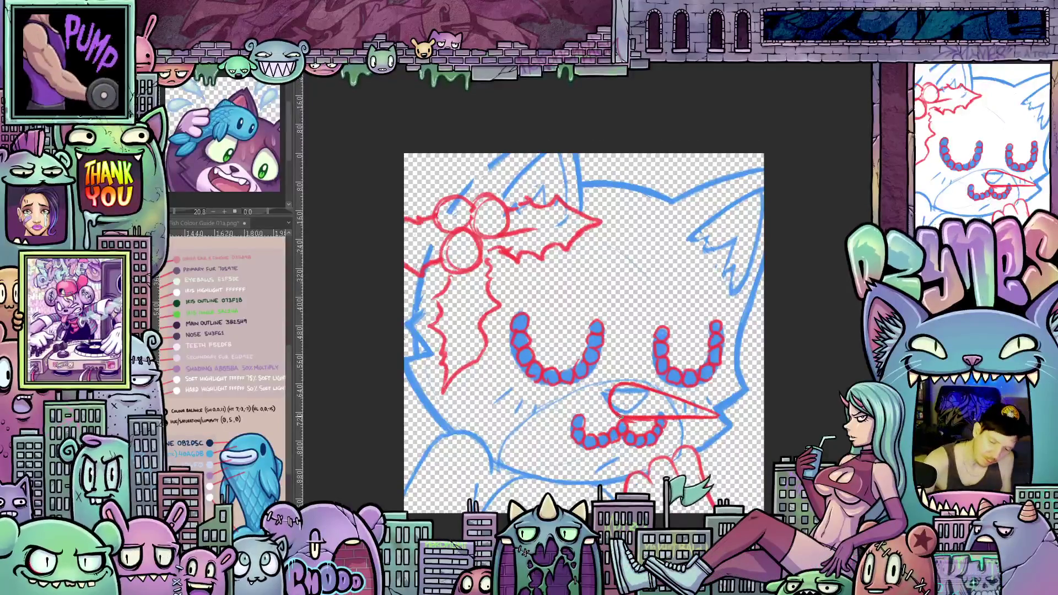
pyautogui.moveTo(616, 410)
pyautogui.mouseDown()
pyautogui.moveTo(607, 384)
pyautogui.moveTo(634, 380)
pyautogui.moveTo(684, 285)
pyautogui.mouseUp()
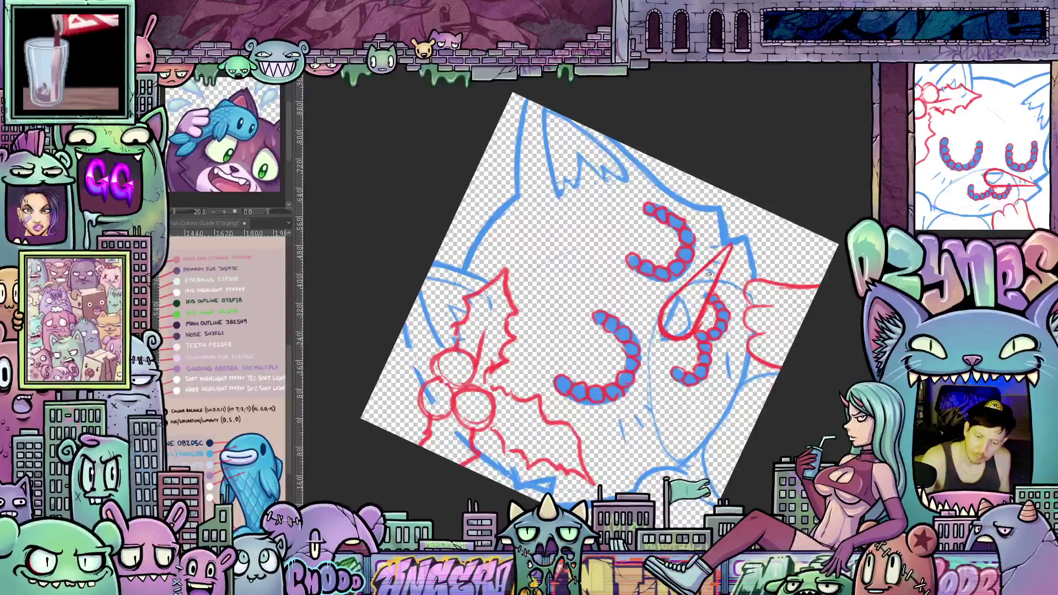
pyautogui.moveTo(783, 331); pyautogui.dragTo(767, 376)
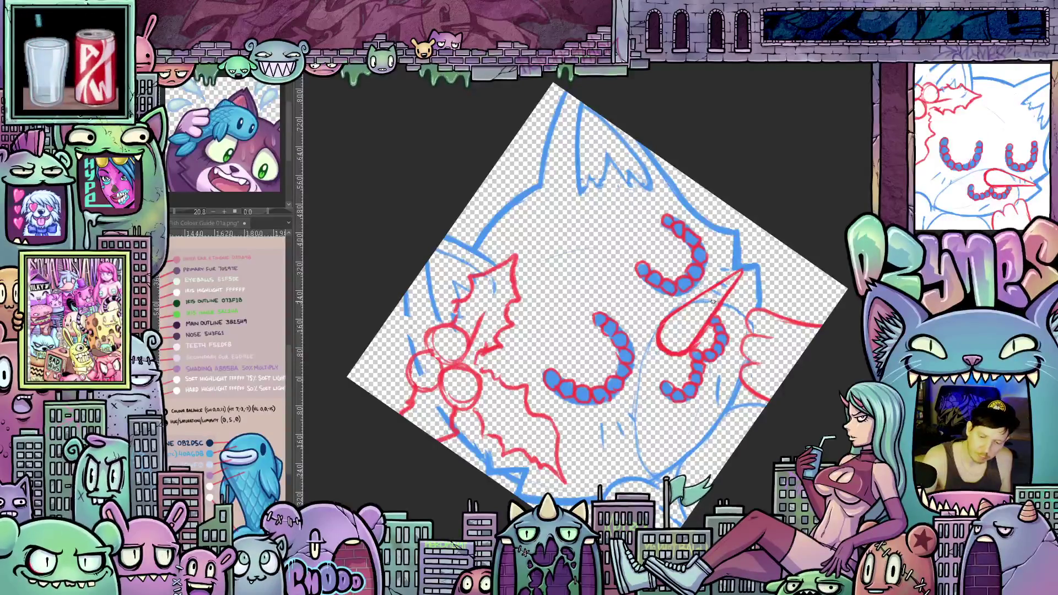
pyautogui.moveTo(714, 296); pyautogui.dragTo(689, 397)
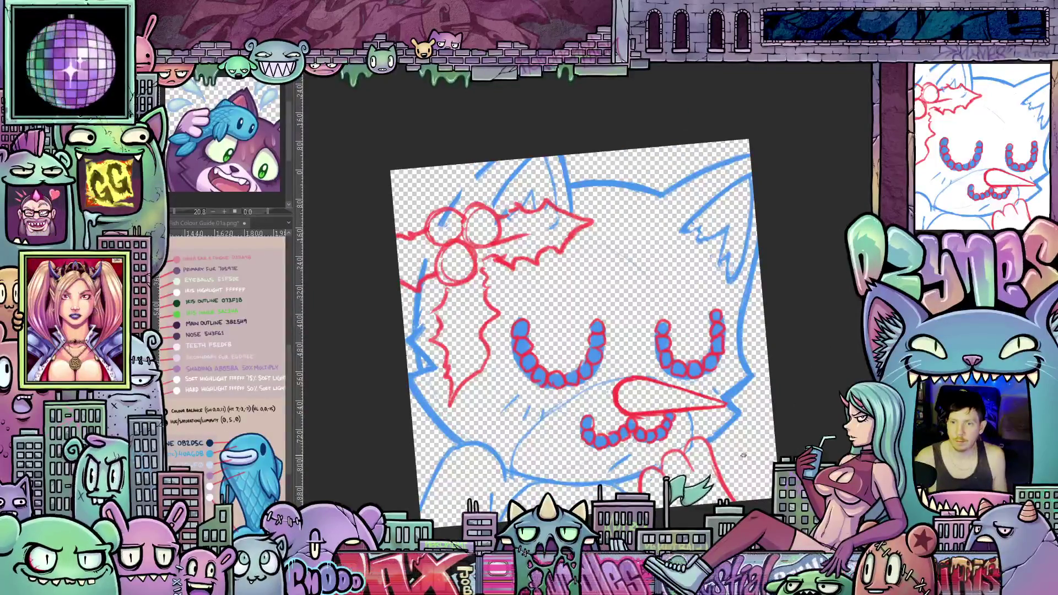
pyautogui.moveTo(793, 400)
pyautogui.mouseDown()
pyautogui.moveTo(794, 419)
pyautogui.moveTo(773, 438)
pyautogui.moveTo(772, 430)
pyautogui.mouseUp()
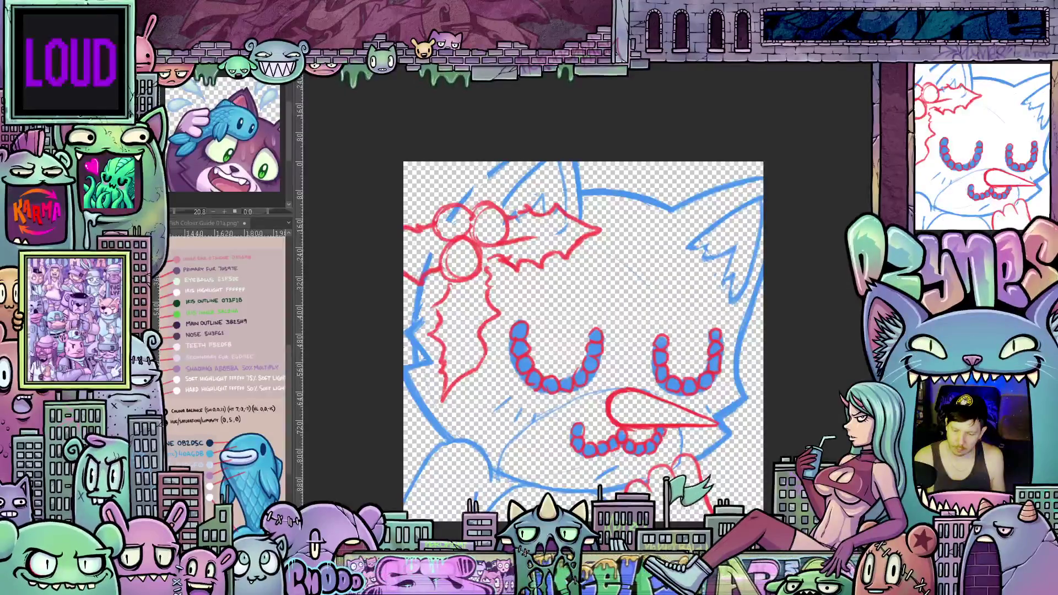
# Step: Bring up the Color settings dialog (Ctrl+U) to pick a new drawing colour
pyautogui.hotkey('ctrl', 'u')
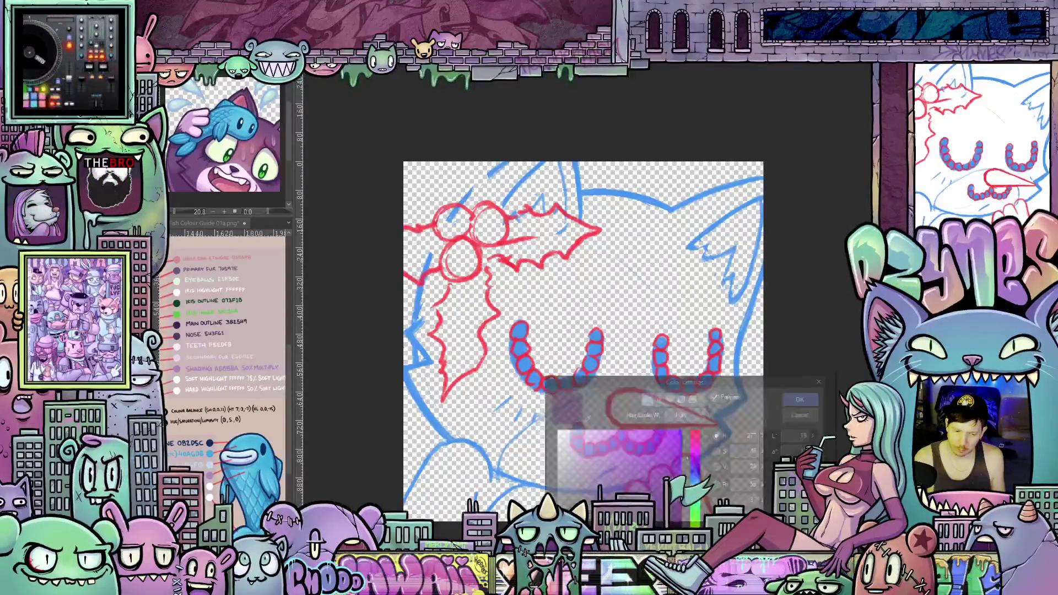
# Step: Shift the hue from purple to blue, darken it to slate blue, and confirm the colour
pyautogui.moveTo(696, 458); pyautogui.dragTo(696, 480)
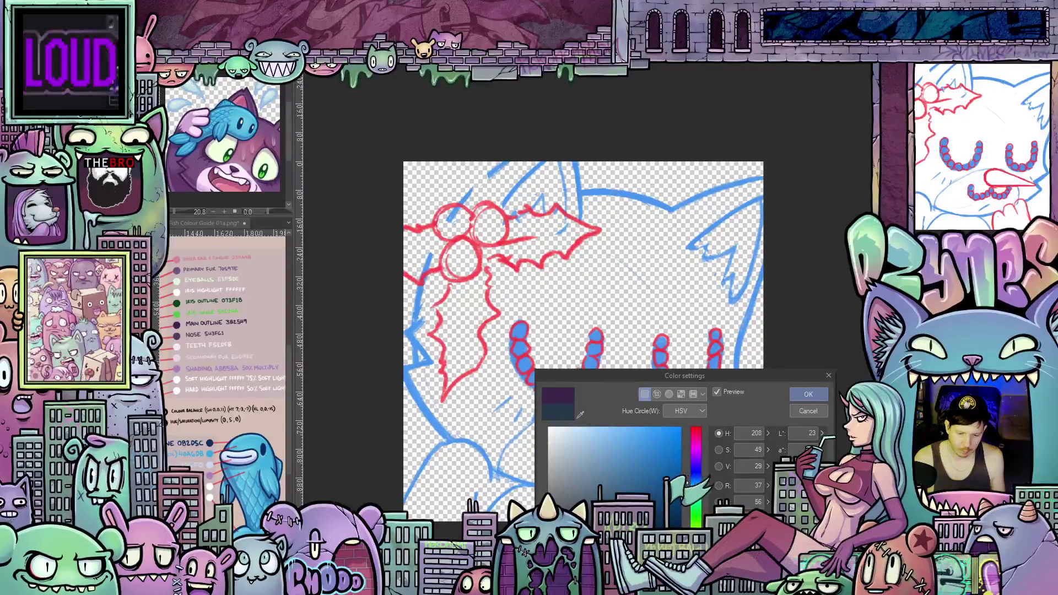
pyautogui.click(609, 514)
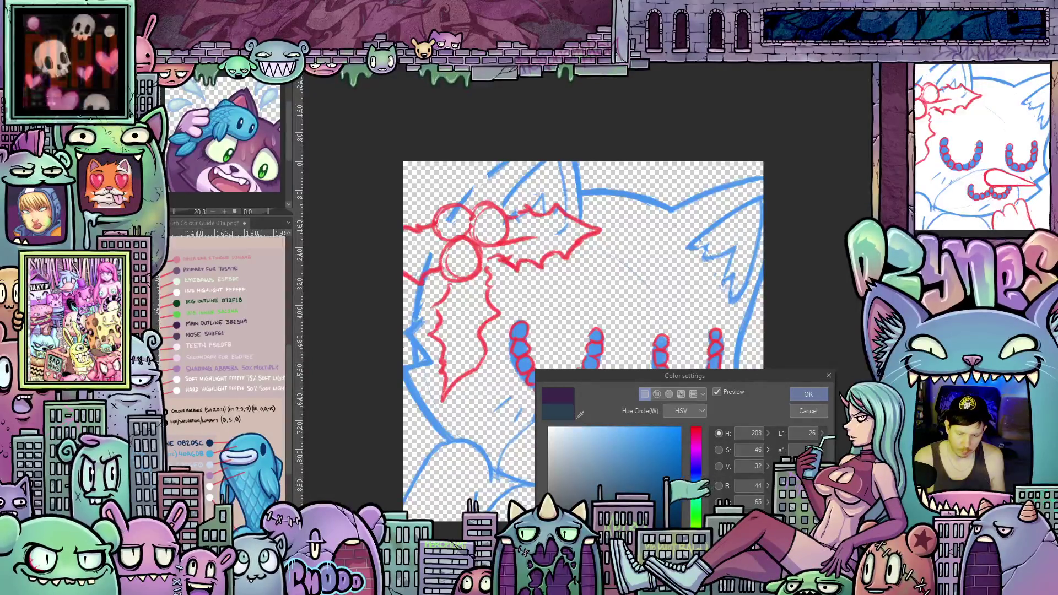
pyautogui.click(814, 395)
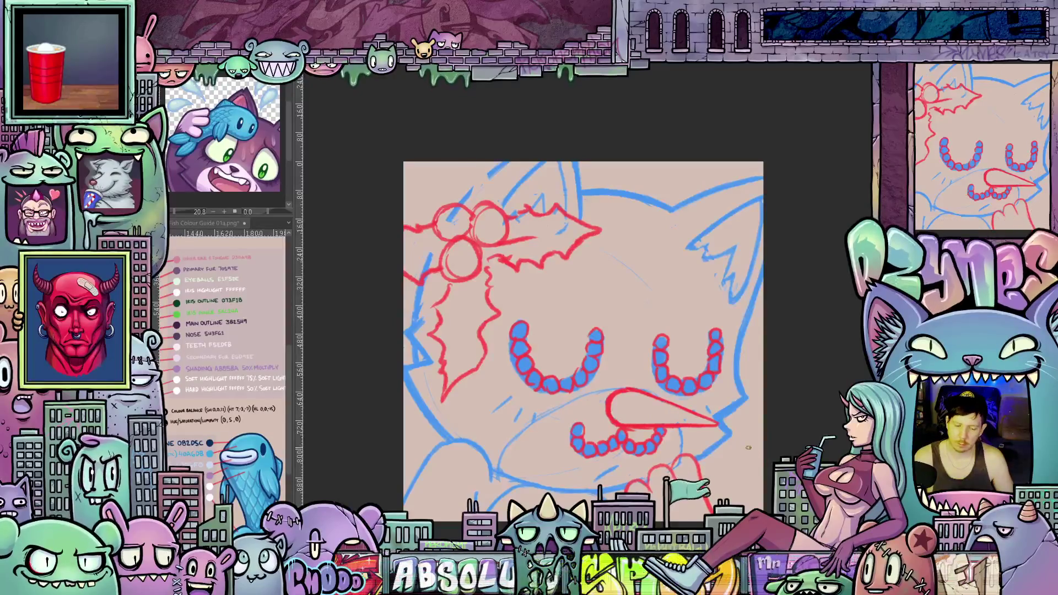
# Step: Zoom in and ink the first dark blue outline along the cat's right cheek
pyautogui.scroll(2, 748, 447)
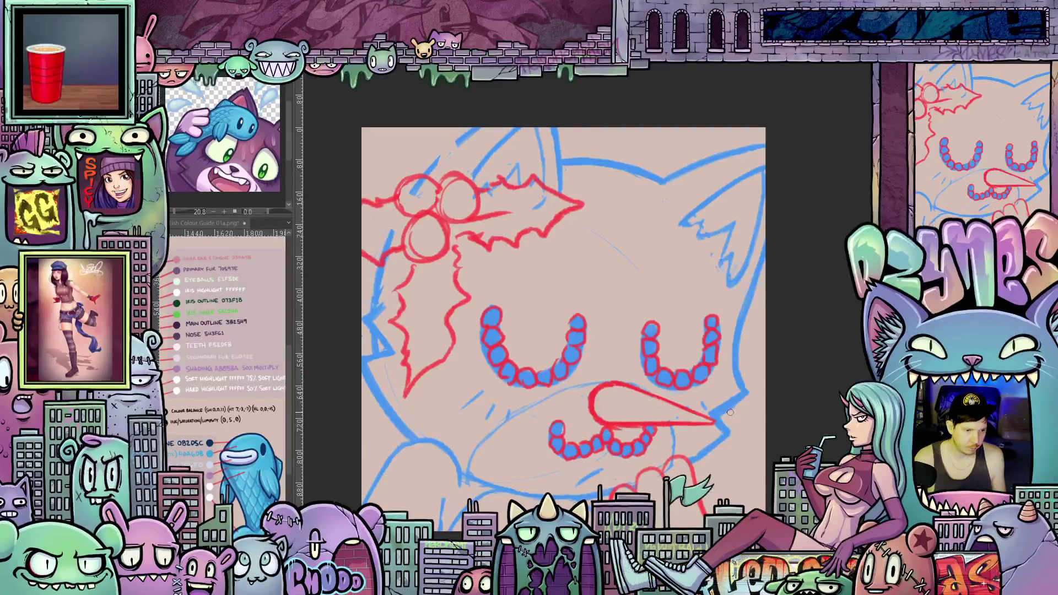
pyautogui.scroll(3, 730, 412)
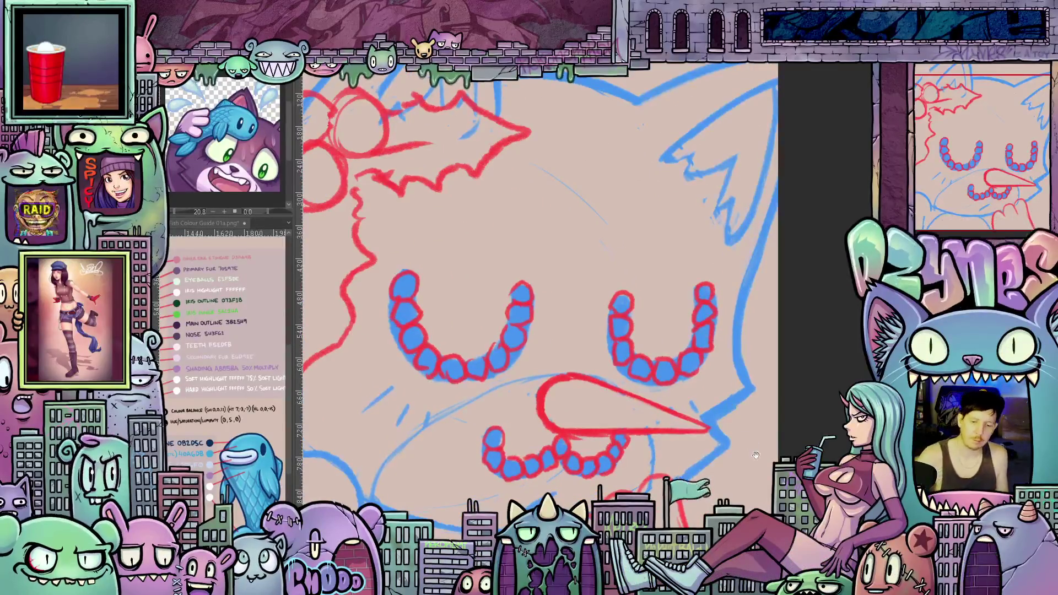
pyautogui.scroll(3, 733, 405)
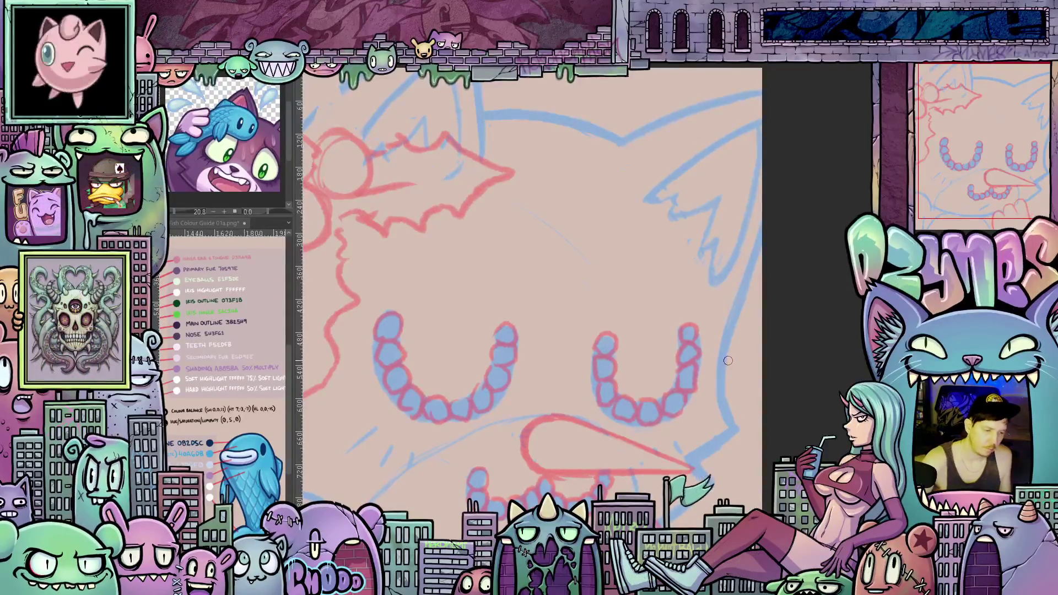
pyautogui.moveTo(752, 262)
pyautogui.mouseDown()
pyautogui.moveTo(722, 389)
pyautogui.moveTo(741, 436)
pyautogui.moveTo(705, 455)
pyautogui.moveTo(712, 487)
pyautogui.moveTo(688, 513)
pyautogui.moveTo(801, 477)
pyautogui.mouseUp()
# Step: Ink the dark outline down the head's edge and extend it upward, tilting the canvas
pyautogui.moveTo(832, 420); pyautogui.dragTo(557, 437)
pyautogui.moveTo(431, 288); pyautogui.dragTo(432, 331)
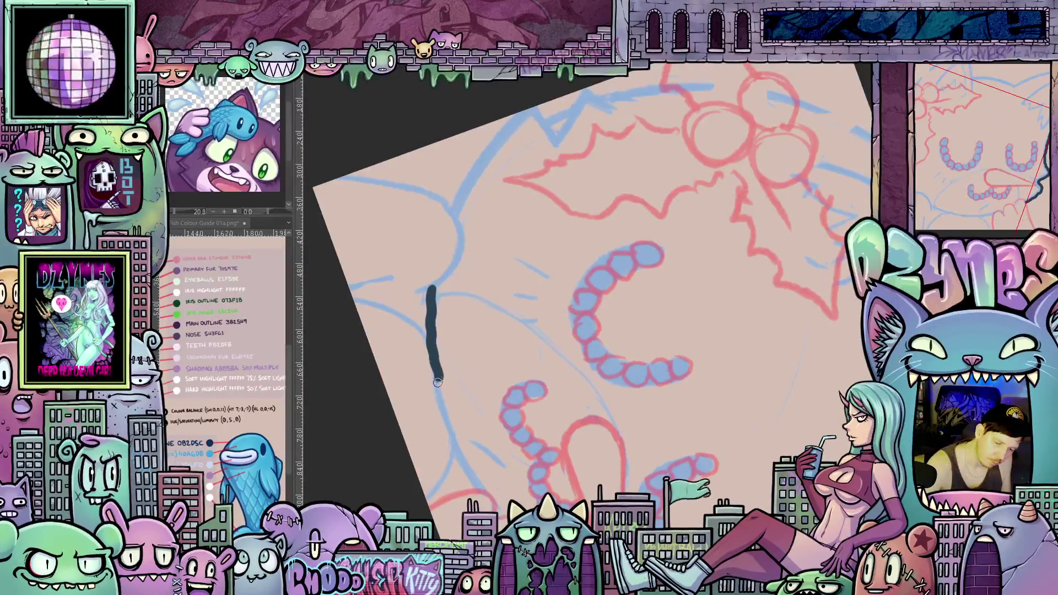
pyautogui.moveTo(437, 382); pyautogui.dragTo(444, 412)
pyautogui.moveTo(463, 458); pyautogui.dragTo(477, 492)
pyautogui.moveTo(457, 201)
pyautogui.mouseDown()
pyautogui.moveTo(518, 297)
pyautogui.moveTo(540, 257)
pyautogui.mouseUp()
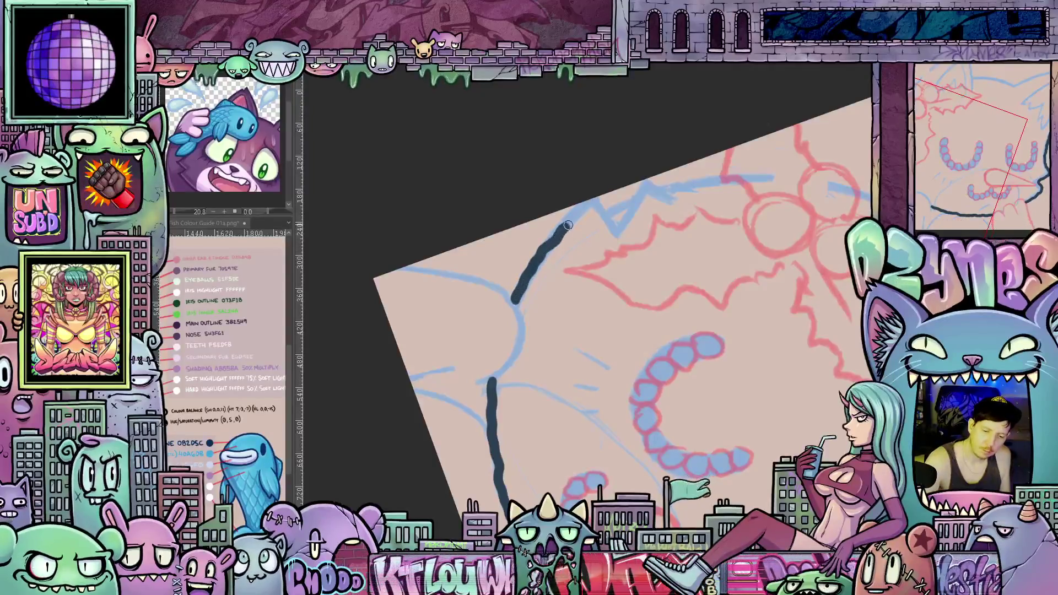
pyautogui.moveTo(605, 237)
pyautogui.mouseDown()
pyautogui.moveTo(543, 390)
pyautogui.moveTo(538, 373)
pyautogui.moveTo(554, 361)
pyautogui.moveTo(514, 327)
pyautogui.moveTo(541, 291)
pyautogui.mouseUp()
pyautogui.moveTo(534, 338); pyautogui.dragTo(601, 396)
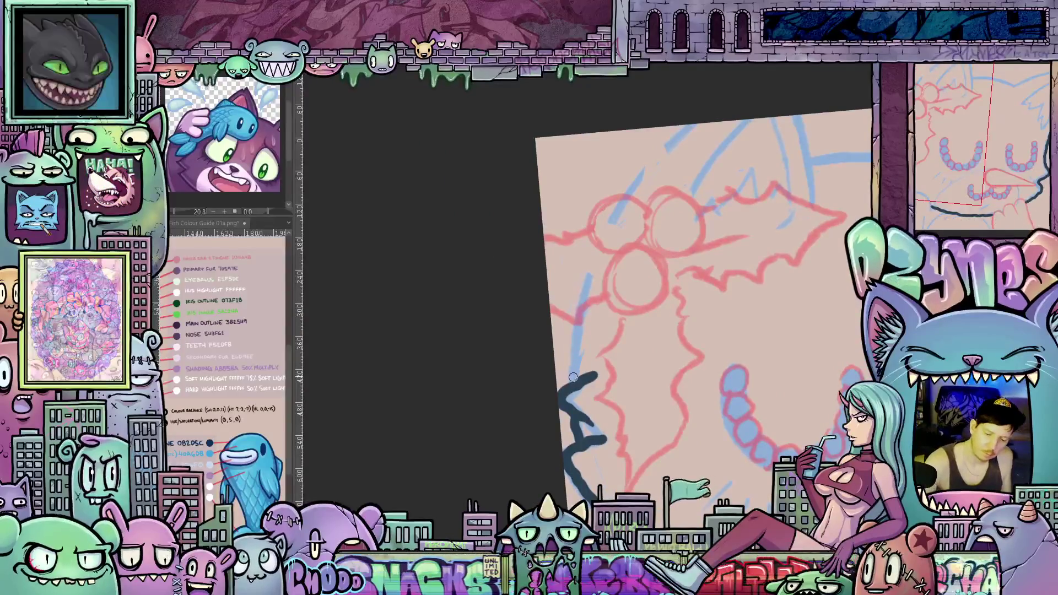
pyautogui.moveTo(576, 346)
pyautogui.mouseDown()
pyautogui.moveTo(580, 313)
pyautogui.moveTo(624, 292)
pyautogui.moveTo(682, 235)
pyautogui.moveTo(703, 289)
pyautogui.mouseUp()
# Step: Ink the head top up toward the ear, plus the cheek and lower curve
pyautogui.scroll(3, 600, 299)
pyautogui.hscroll(3, 683, 236)
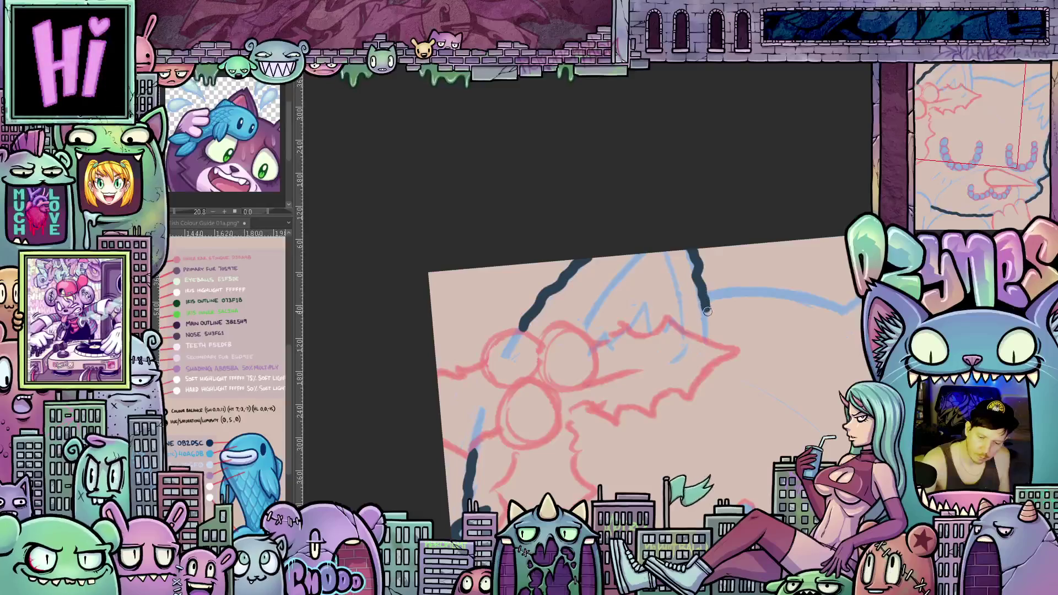
pyautogui.moveTo(709, 331)
pyautogui.mouseDown()
pyautogui.moveTo(564, 418)
pyautogui.moveTo(599, 346)
pyautogui.mouseUp()
pyautogui.moveTo(621, 310)
pyautogui.mouseDown()
pyautogui.moveTo(643, 237)
pyautogui.moveTo(639, 203)
pyautogui.moveTo(571, 245)
pyautogui.moveTo(550, 274)
pyautogui.mouseUp()
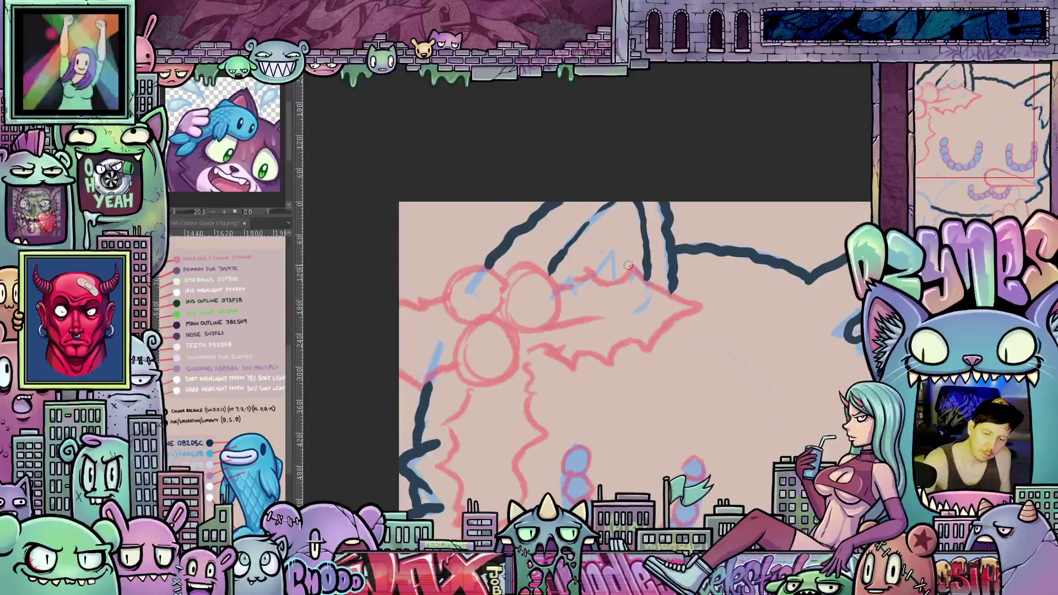
pyautogui.moveTo(629, 265)
pyautogui.mouseDown()
pyautogui.moveTo(612, 292)
pyautogui.moveTo(618, 344)
pyautogui.moveTo(564, 312)
pyautogui.mouseUp()
pyautogui.moveTo(606, 375)
pyautogui.mouseDown()
pyautogui.moveTo(717, 358)
pyautogui.moveTo(525, 437)
pyautogui.mouseUp()
pyautogui.moveTo(509, 475); pyautogui.dragTo(515, 429)
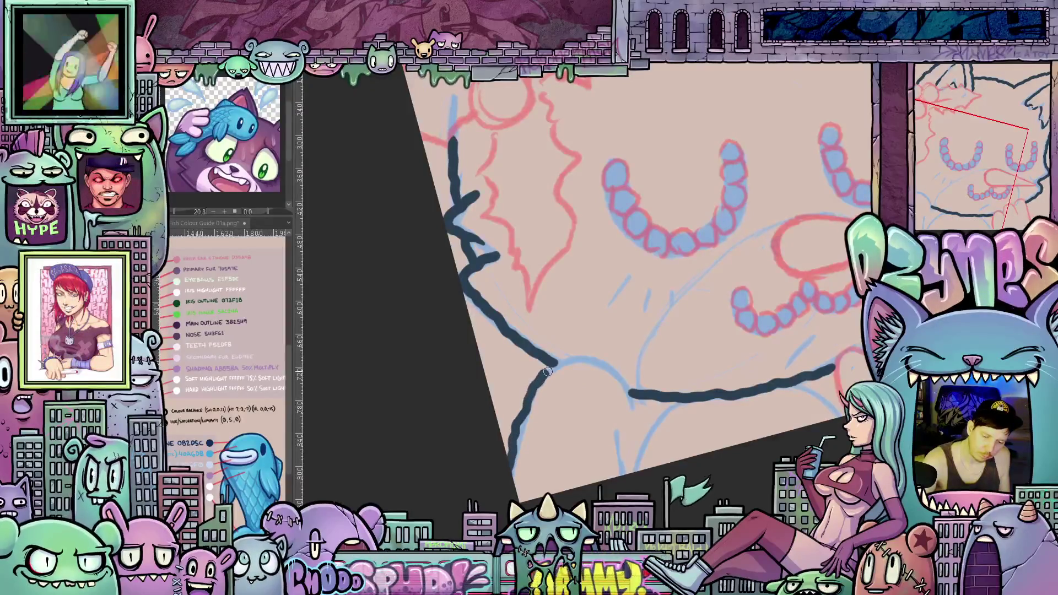
pyautogui.moveTo(555, 364)
pyautogui.mouseDown()
pyautogui.moveTo(602, 364)
pyautogui.moveTo(637, 408)
pyautogui.mouseUp()
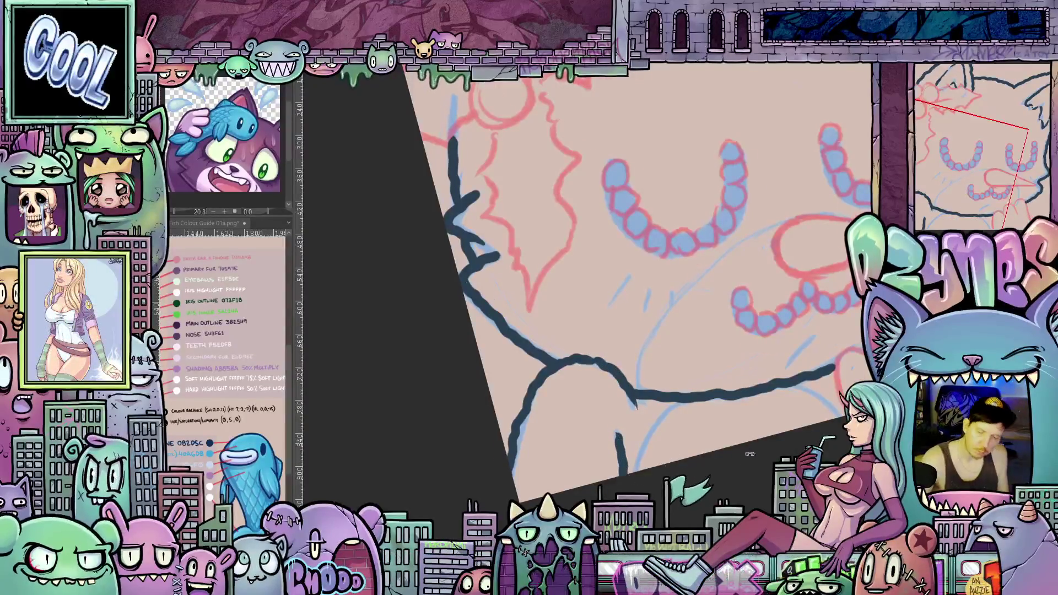
pyautogui.scroll(-1, 749, 453)
pyautogui.scroll(-3, 722, 444)
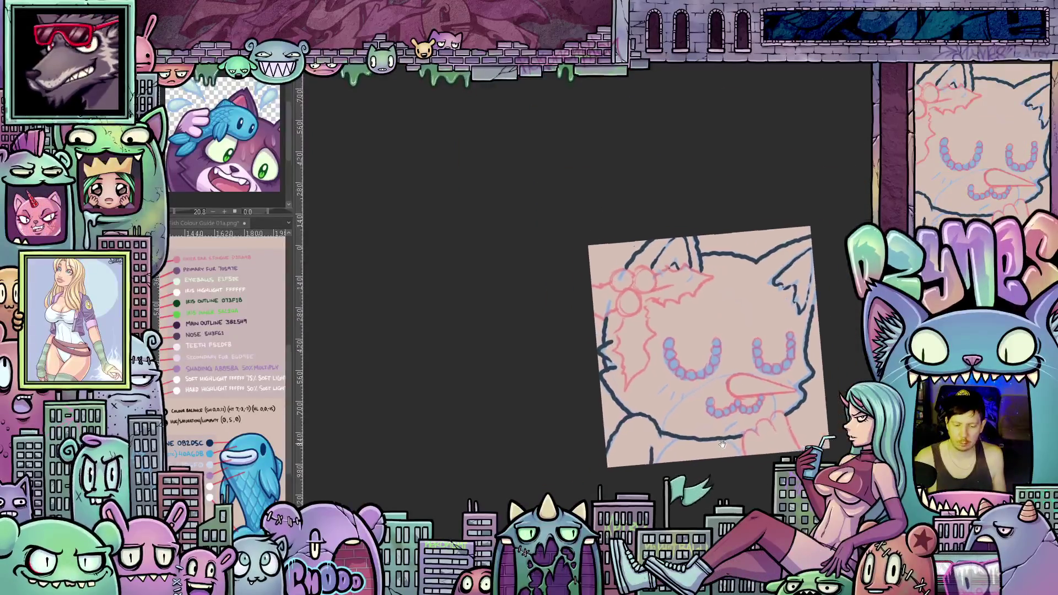
# Step: Ink the jaw line joining the outline and the paw fingers below the mouth
pyautogui.moveTo(723, 444); pyautogui.dragTo(620, 433)
pyautogui.scroll(3, 704, 470)
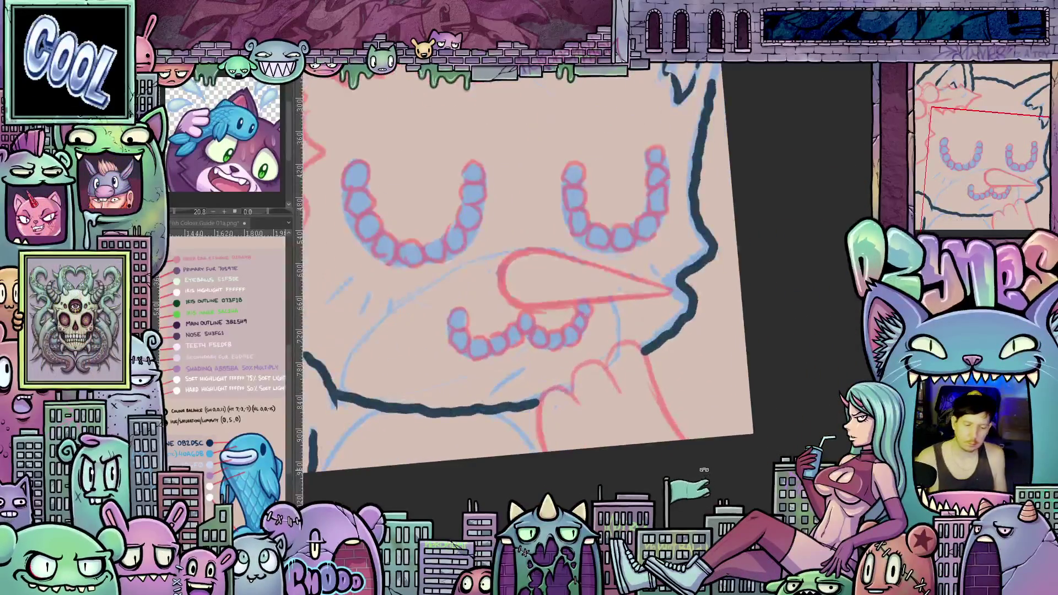
pyautogui.scroll(-1, 767, 499)
pyautogui.scroll(1, 606, 412)
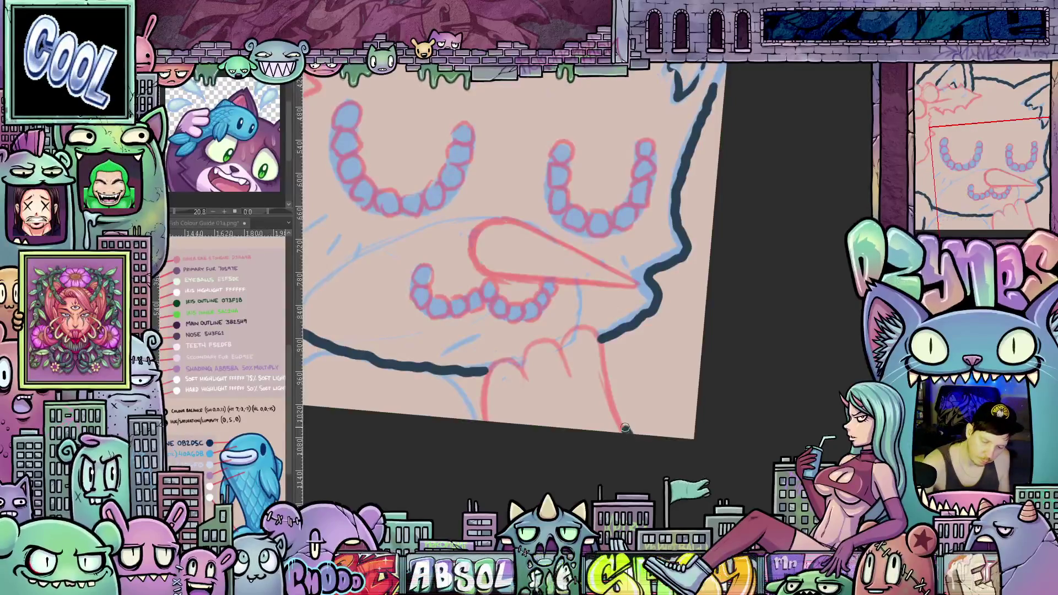
pyautogui.moveTo(616, 391)
pyautogui.mouseDown()
pyautogui.moveTo(590, 332)
pyautogui.moveTo(562, 345)
pyautogui.moveTo(532, 338)
pyautogui.moveTo(512, 365)
pyautogui.moveTo(489, 369)
pyautogui.moveTo(479, 396)
pyautogui.moveTo(490, 425)
pyautogui.mouseUp()
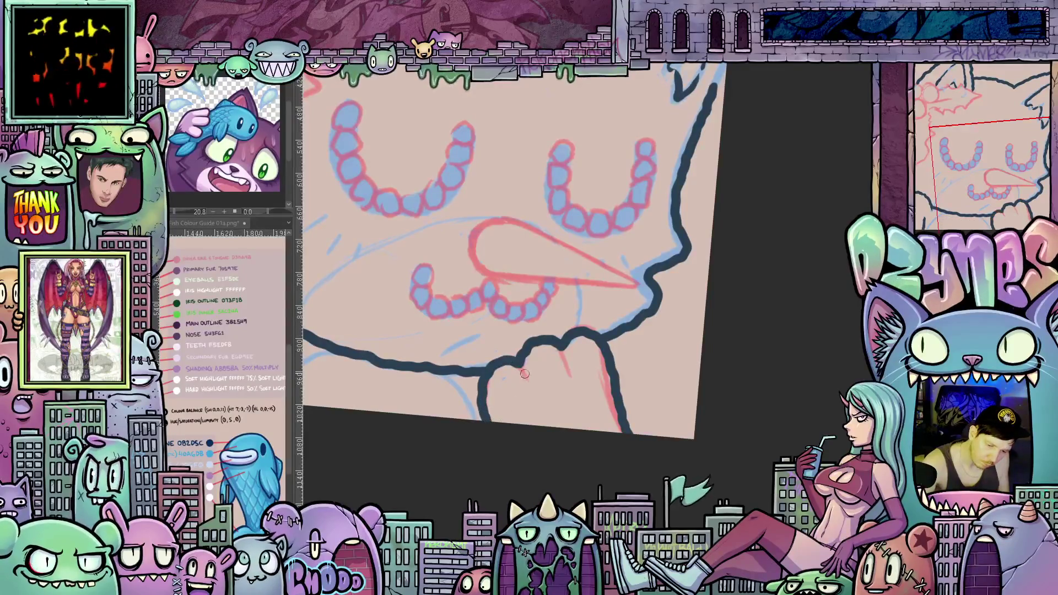
pyautogui.moveTo(558, 343); pyautogui.dragTo(573, 381)
# Step: Fit the whole cat in view and reset the canvas rotation to upright
pyautogui.scroll(2, 779, 436)
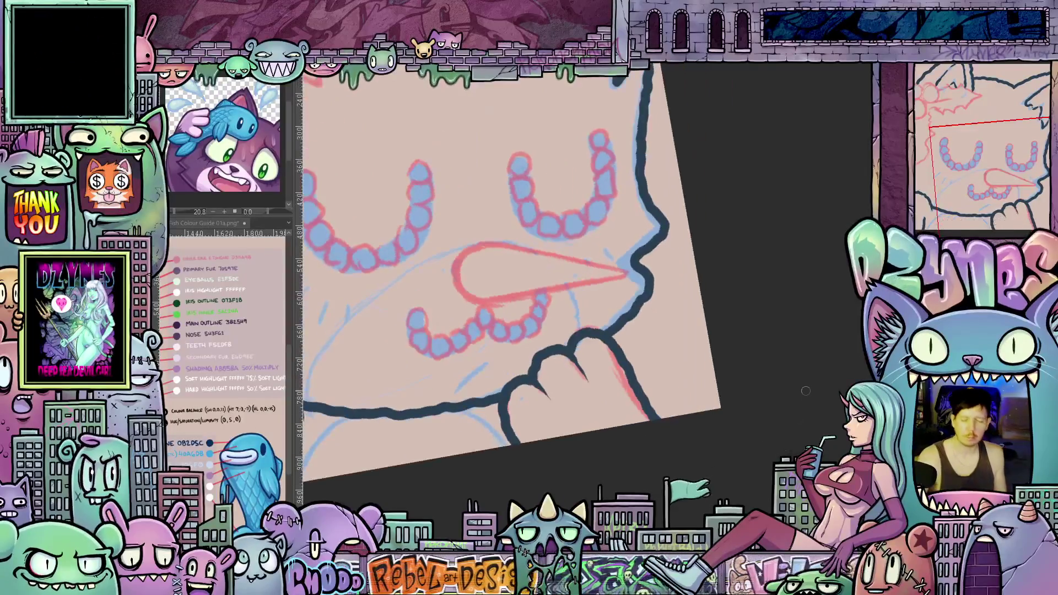
pyautogui.press('4')
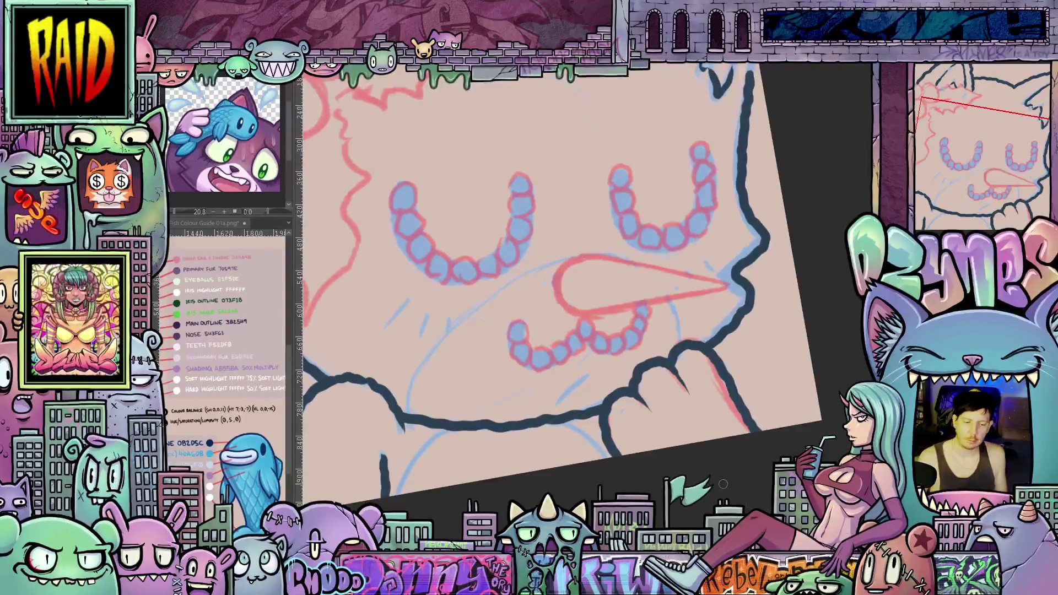
pyautogui.scroll(-5, 753, 491)
pyautogui.press('6')
pyautogui.press('5')
pyautogui.scroll(2, 747, 428)
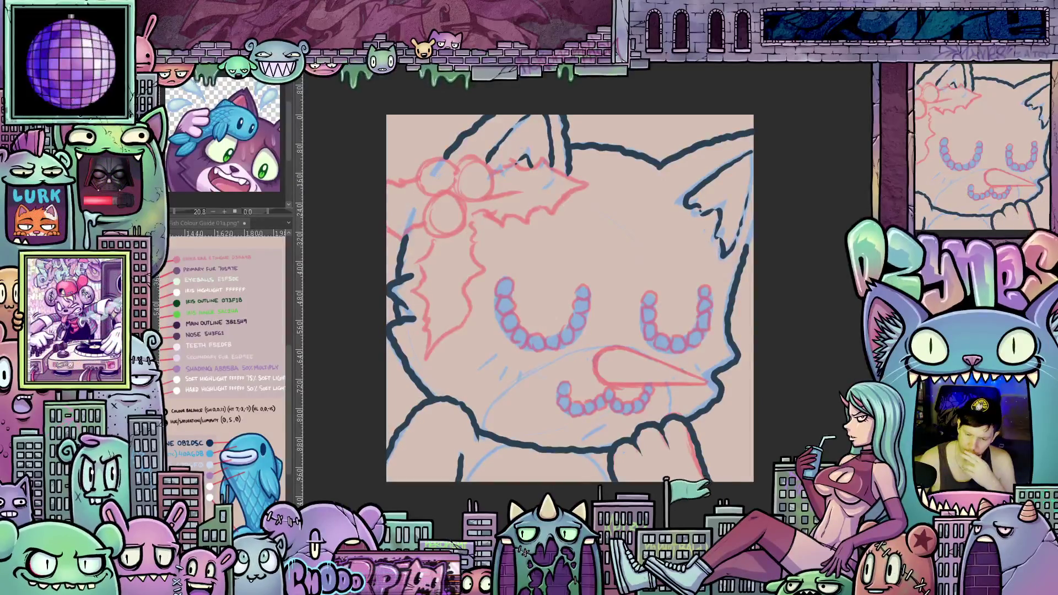
# Step: Zoom and pan the view onto the holly leaves
pyautogui.scroll(2, 634, 384)
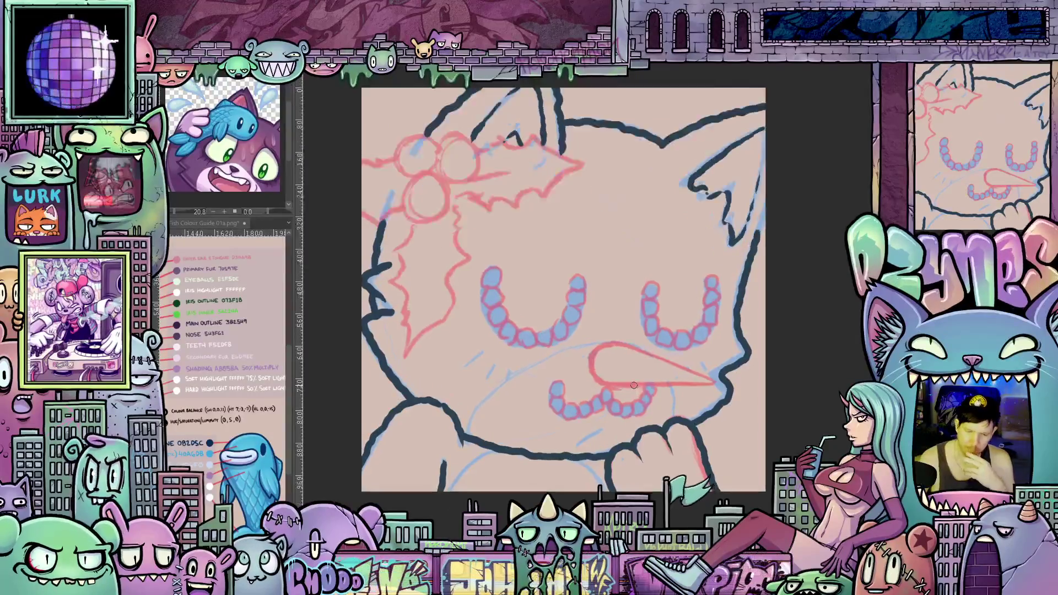
pyautogui.moveTo(676, 425)
pyautogui.mouseDown()
pyautogui.moveTo(799, 453)
pyautogui.moveTo(714, 460)
pyautogui.mouseUp()
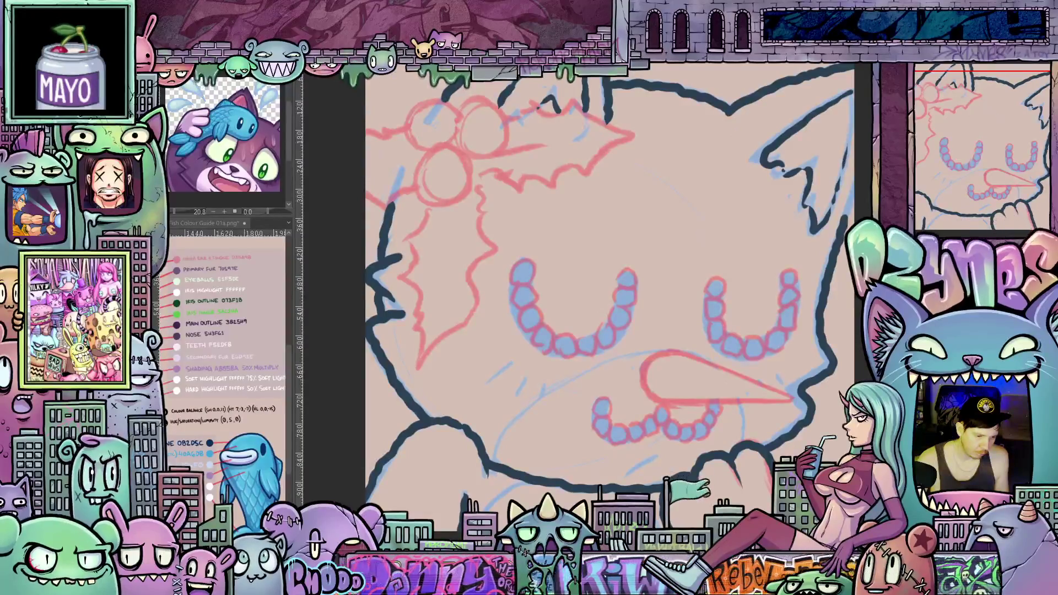
pyautogui.scroll(3, 507, 259)
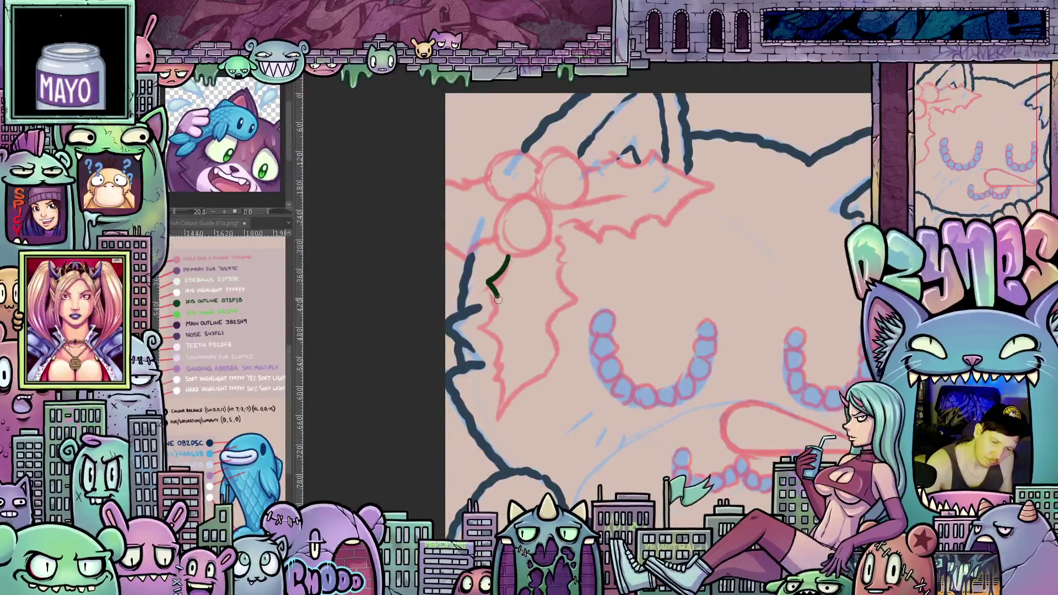
# Step: Ink jagged dark green outlines around the holly leaves, rotating the canvas along the edges
pyautogui.moveTo(495, 332)
pyautogui.mouseDown()
pyautogui.moveTo(510, 421)
pyautogui.moveTo(550, 357)
pyautogui.moveTo(565, 285)
pyautogui.moveTo(551, 239)
pyautogui.moveTo(526, 270)
pyautogui.moveTo(519, 332)
pyautogui.mouseUp()
pyautogui.moveTo(572, 386); pyautogui.dragTo(706, 333)
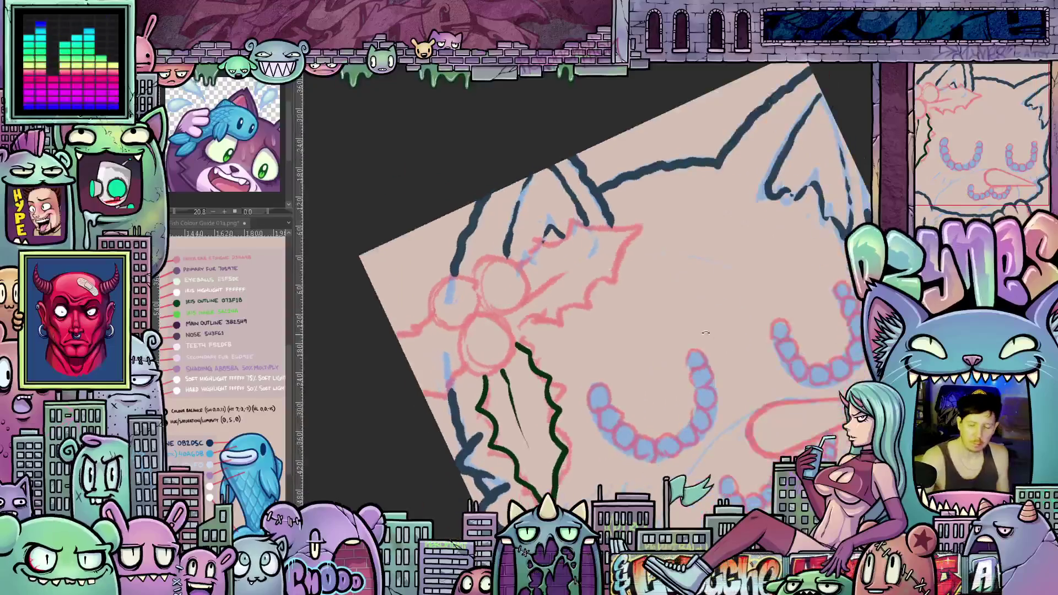
pyautogui.moveTo(514, 332); pyautogui.dragTo(587, 308)
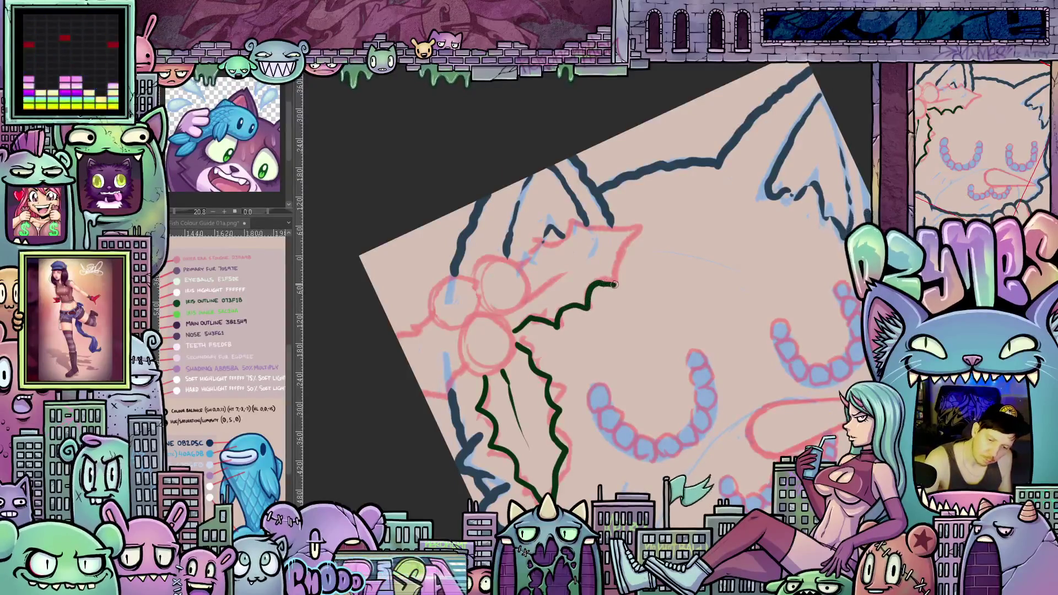
pyautogui.moveTo(624, 252); pyautogui.dragTo(645, 224)
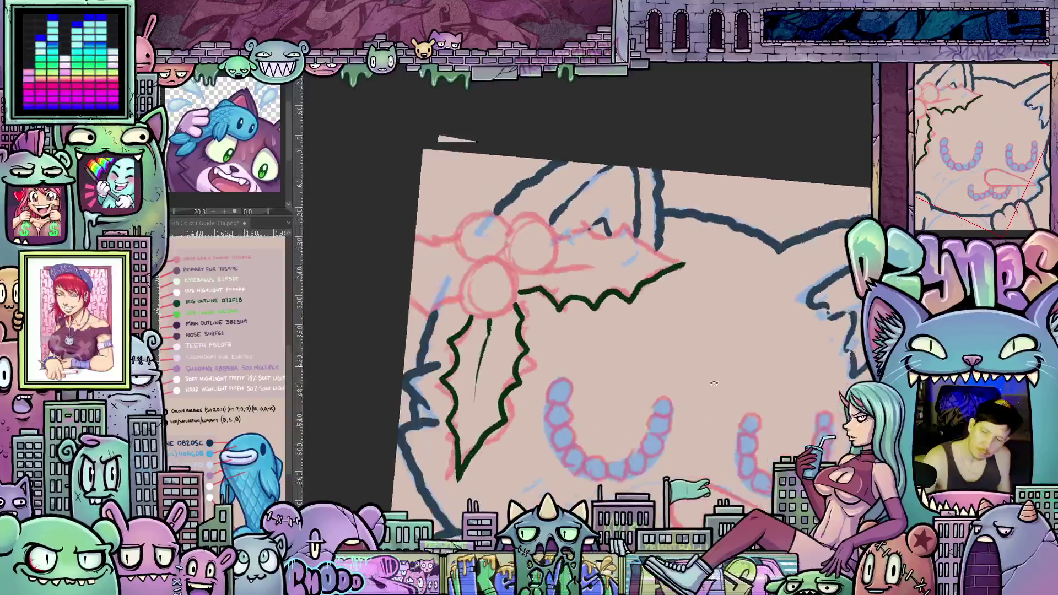
pyautogui.press('6')
pyautogui.moveTo(669, 395)
pyautogui.mouseDown()
pyautogui.moveTo(674, 403)
pyautogui.moveTo(683, 287)
pyautogui.moveTo(666, 275)
pyautogui.moveTo(718, 432)
pyautogui.moveTo(645, 225)
pyautogui.moveTo(674, 189)
pyautogui.mouseUp()
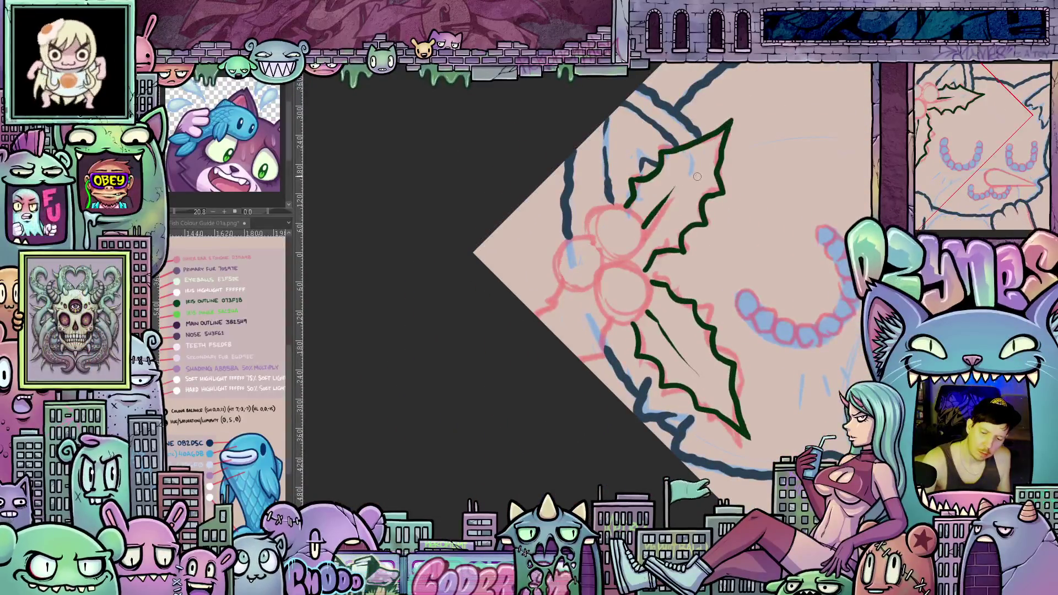
pyautogui.moveTo(640, 281); pyautogui.dragTo(557, 263)
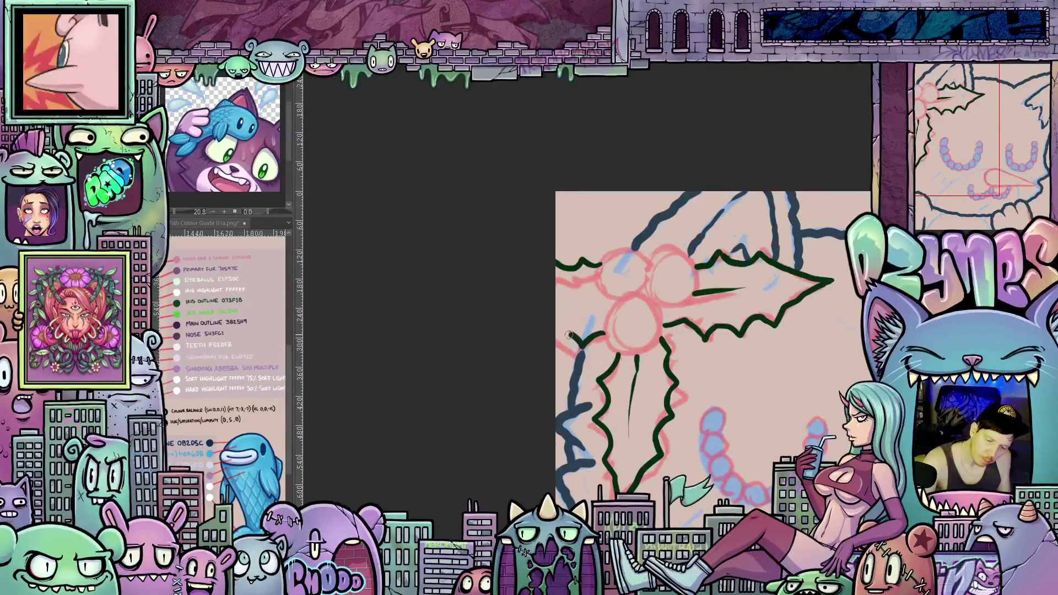
pyautogui.moveTo(738, 388)
pyautogui.mouseDown()
pyautogui.moveTo(591, 291)
pyautogui.moveTo(562, 316)
pyautogui.moveTo(694, 394)
pyautogui.mouseUp()
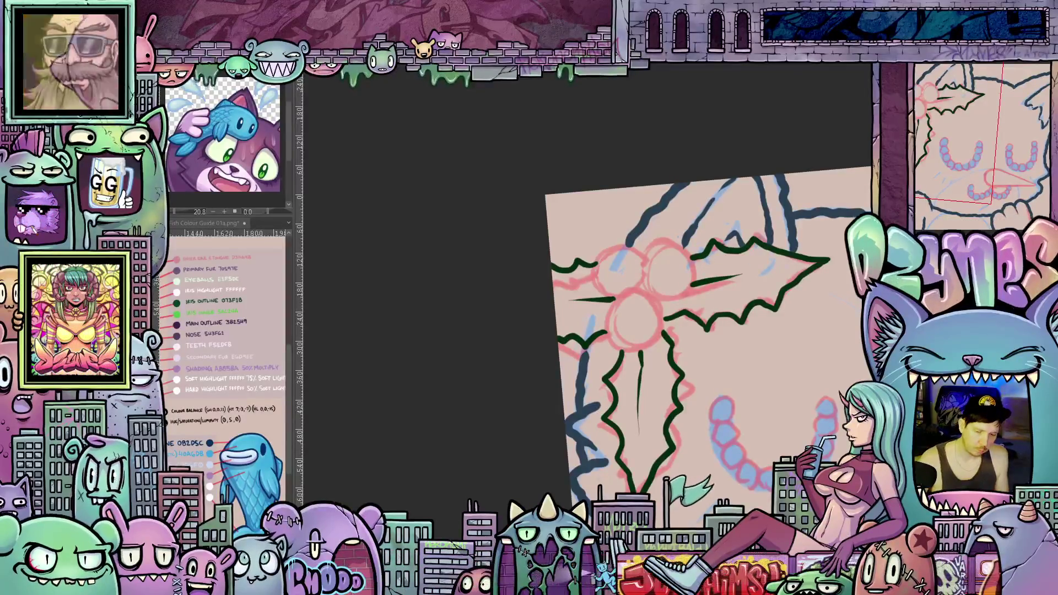
# Step: Circle the bottom holly berry in dark red
pyautogui.moveTo(705, 470); pyautogui.dragTo(677, 474)
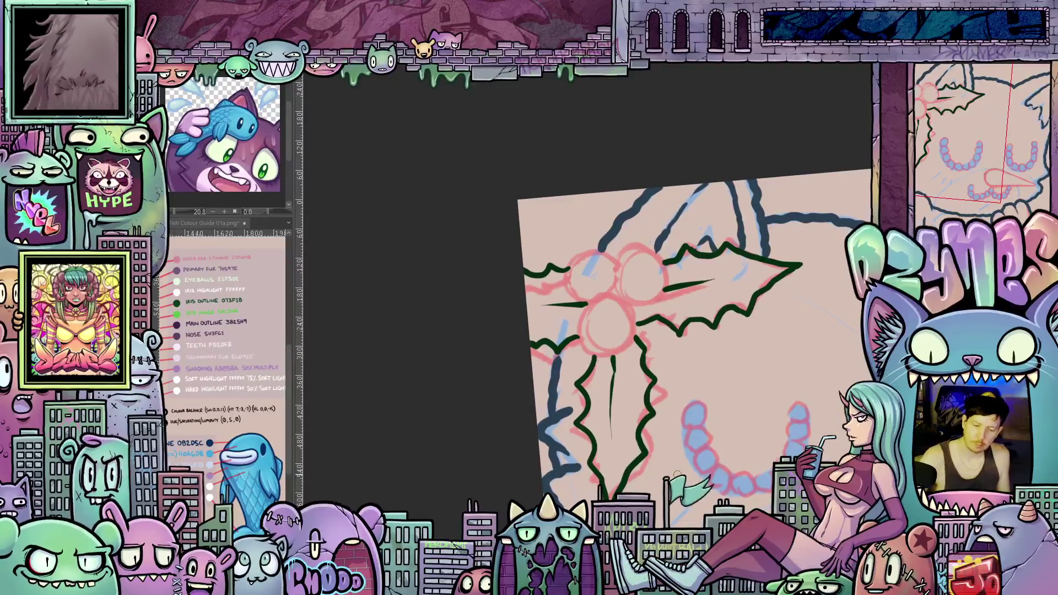
pyautogui.scroll(3, 605, 374)
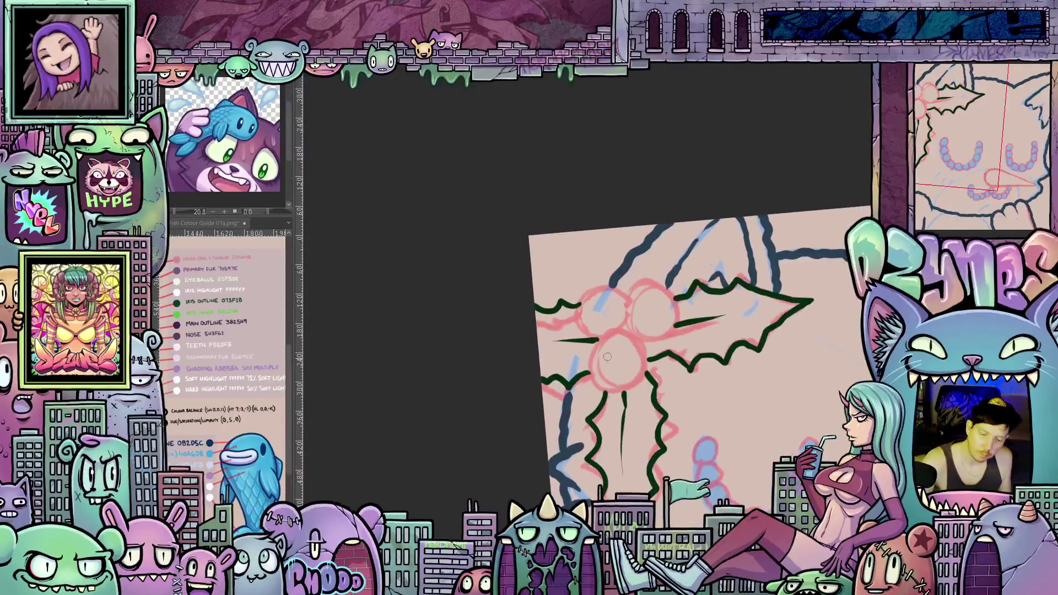
pyautogui.moveTo(594, 347)
pyautogui.mouseDown()
pyautogui.moveTo(590, 376)
pyautogui.moveTo(606, 392)
pyautogui.moveTo(639, 376)
pyautogui.moveTo(633, 338)
pyautogui.moveTo(598, 337)
pyautogui.mouseUp()
pyautogui.moveTo(662, 386); pyautogui.dragTo(626, 472)
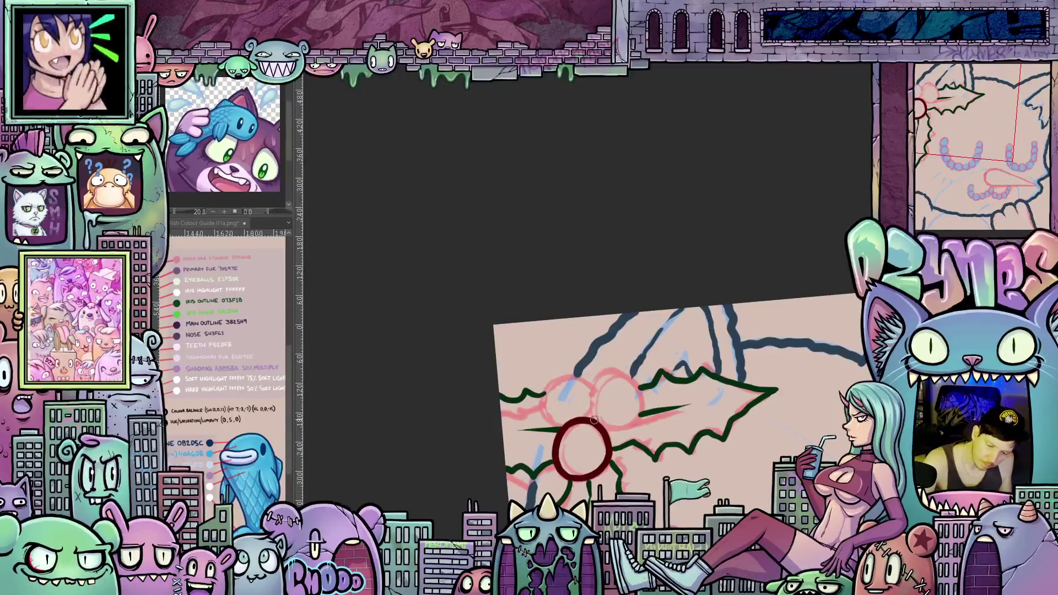
# Step: Outline the remaining two berries in dark red, redrawing the upper one after an undo
pyautogui.moveTo(592, 405)
pyautogui.mouseDown()
pyautogui.moveTo(606, 378)
pyautogui.moveTo(626, 376)
pyautogui.moveTo(640, 395)
pyautogui.mouseUp()
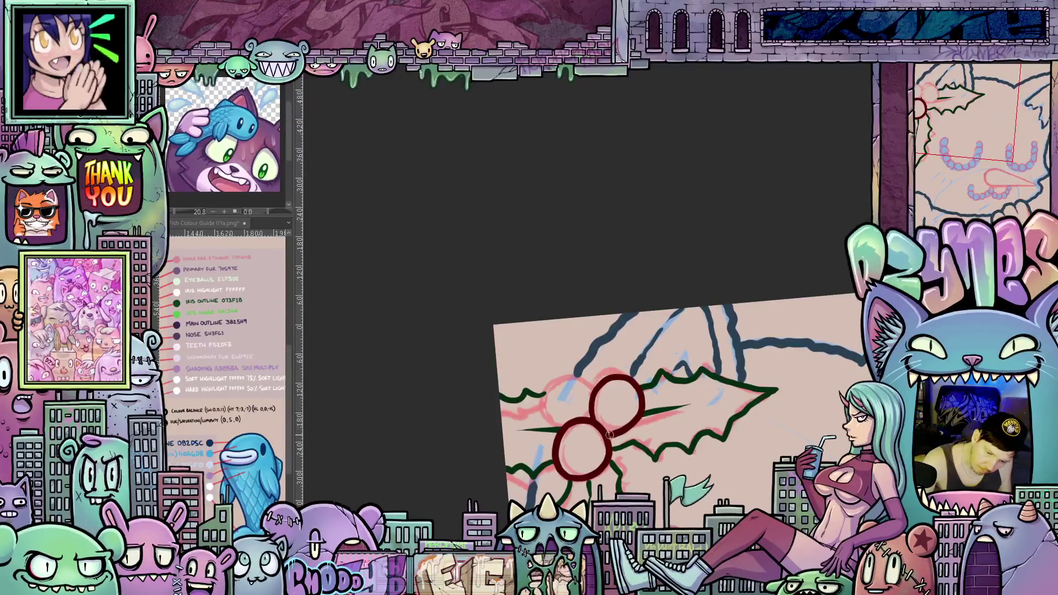
pyautogui.hotkey('ctrl', 'z')
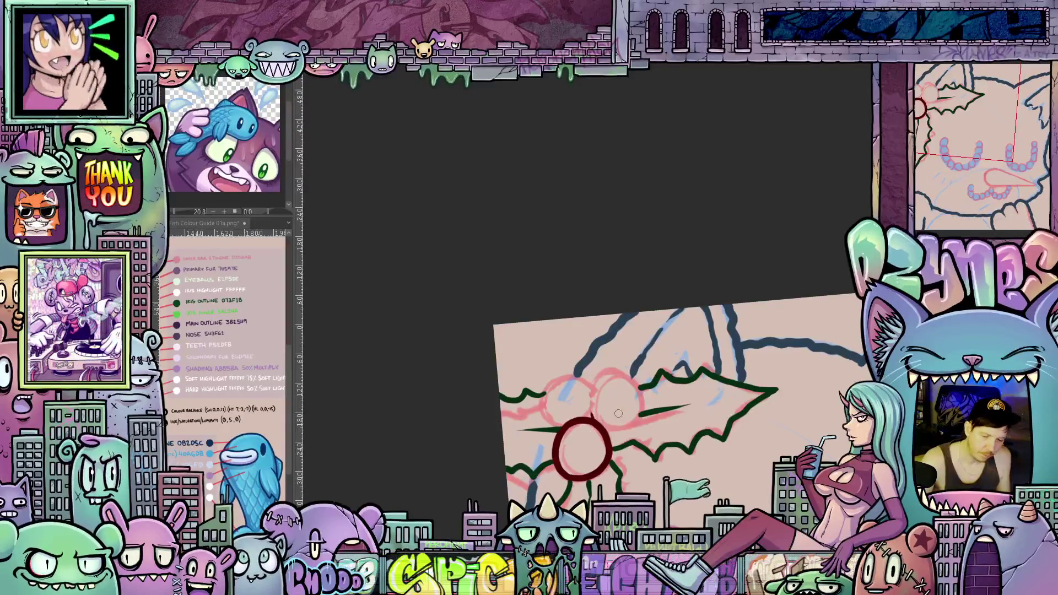
pyautogui.moveTo(594, 421)
pyautogui.mouseDown()
pyautogui.moveTo(606, 381)
pyautogui.moveTo(633, 385)
pyautogui.moveTo(639, 406)
pyautogui.mouseUp()
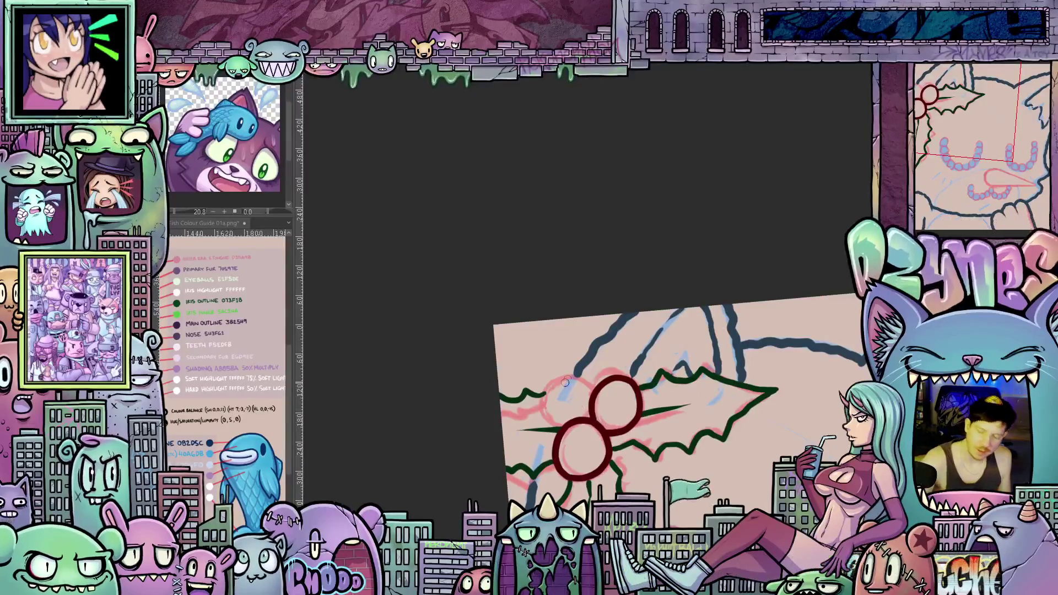
pyautogui.moveTo(594, 389)
pyautogui.mouseDown()
pyautogui.moveTo(579, 377)
pyautogui.moveTo(558, 380)
pyautogui.moveTo(545, 396)
pyautogui.moveTo(549, 422)
pyautogui.mouseUp()
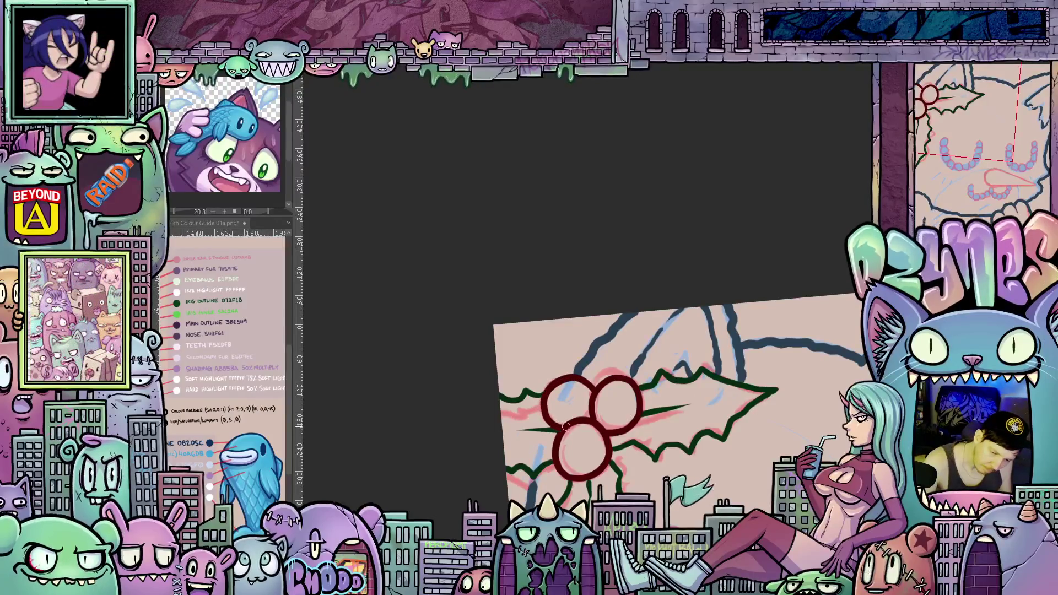
pyautogui.scroll(-3, 572, 411)
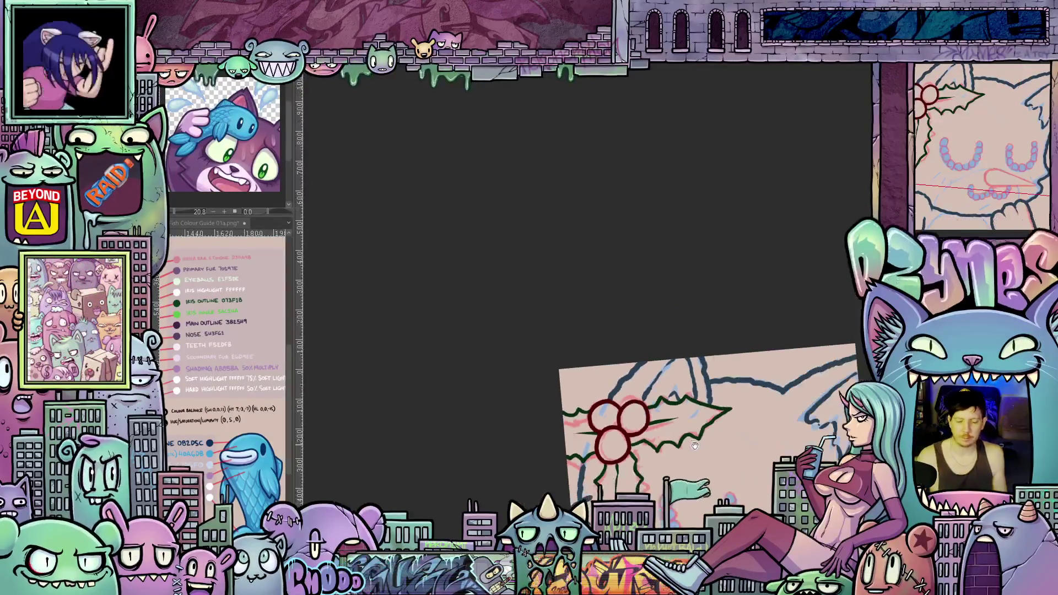
pyautogui.scroll(3, 689, 449)
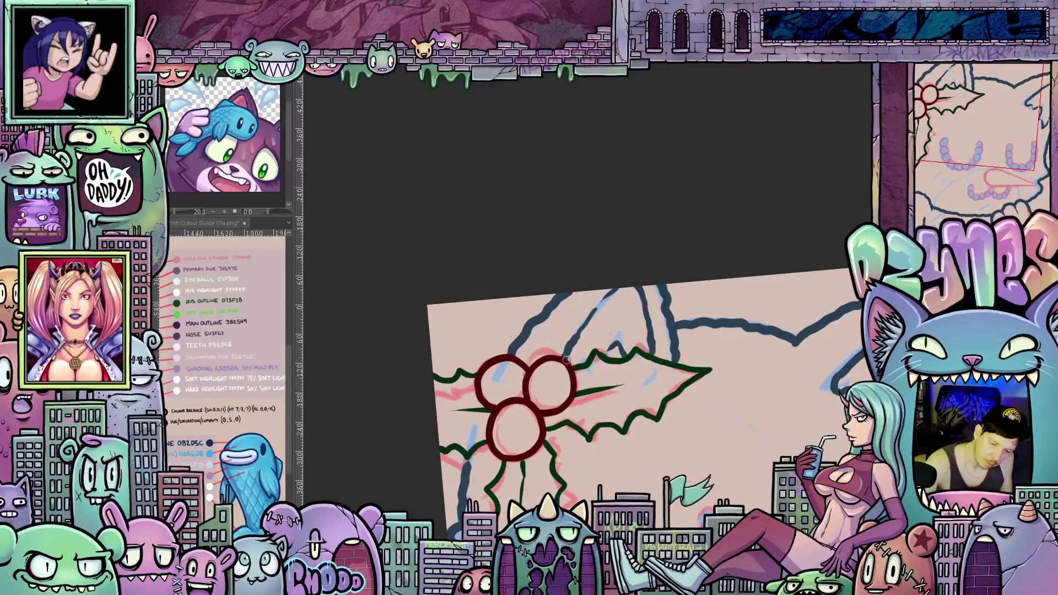
pyautogui.moveTo(725, 444)
pyautogui.mouseDown()
pyautogui.moveTo(684, 271)
pyautogui.moveTo(648, 219)
pyautogui.moveTo(742, 434)
pyautogui.moveTo(687, 435)
pyautogui.mouseUp()
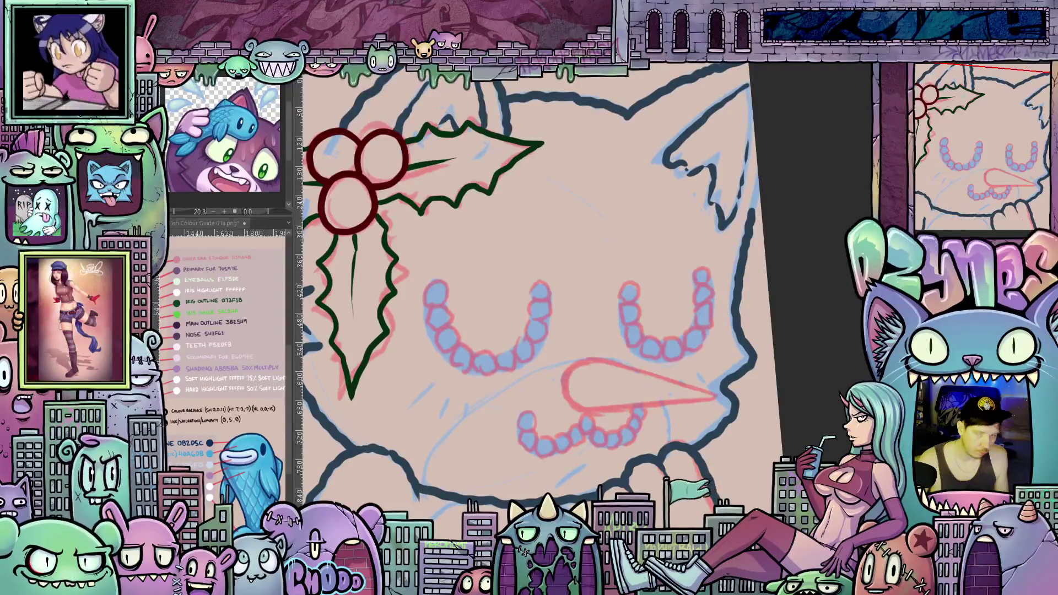
# Step: Finish the carrot nose's left-side outline, then level the canvas
pyautogui.moveTo(748, 426)
pyautogui.mouseDown()
pyautogui.moveTo(772, 449)
pyautogui.moveTo(789, 409)
pyautogui.moveTo(741, 468)
pyautogui.moveTo(672, 474)
pyautogui.moveTo(680, 454)
pyautogui.moveTo(645, 400)
pyautogui.moveTo(719, 302)
pyautogui.moveTo(628, 346)
pyautogui.moveTo(643, 321)
pyautogui.mouseUp()
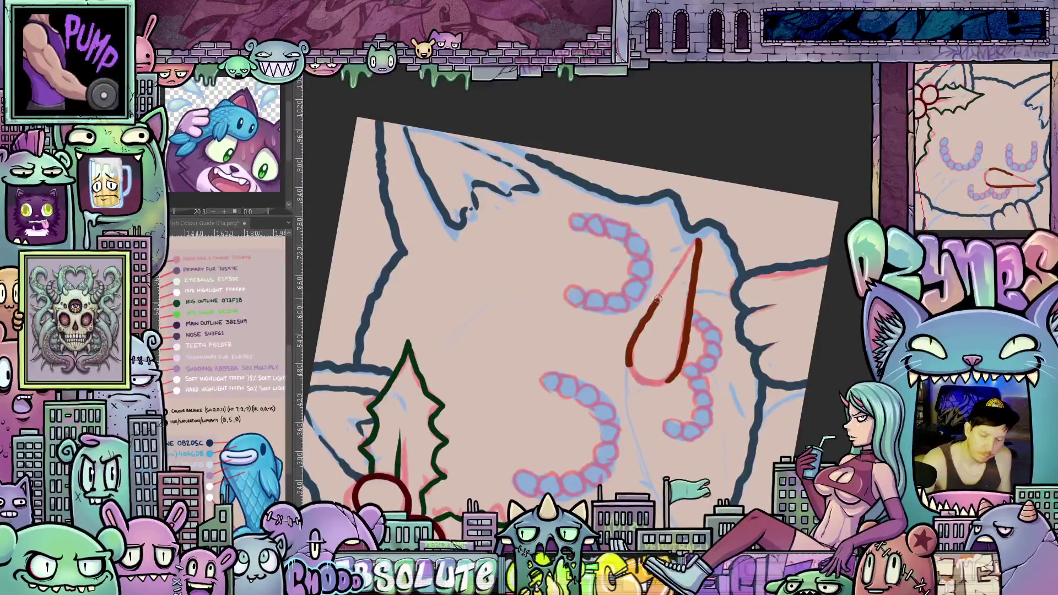
pyautogui.moveTo(669, 281); pyautogui.dragTo(700, 238)
pyautogui.moveTo(674, 321)
pyautogui.mouseDown()
pyautogui.moveTo(552, 413)
pyautogui.moveTo(565, 367)
pyautogui.mouseUp()
# Step: Outline the top beads of the left eye in dark ink
pyautogui.moveTo(739, 465); pyautogui.dragTo(749, 406)
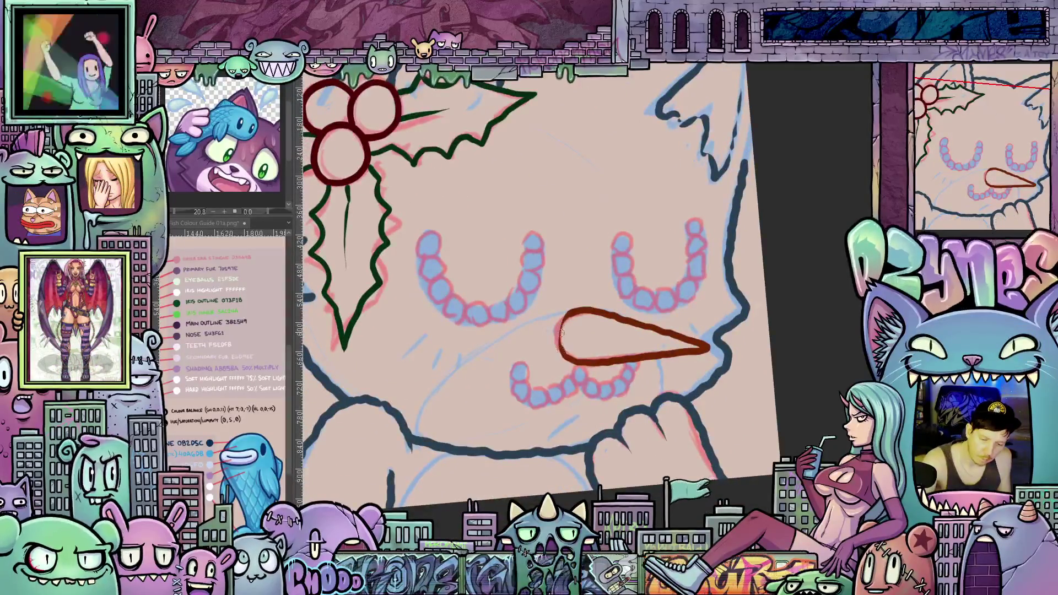
pyautogui.moveTo(724, 412)
pyautogui.mouseDown()
pyautogui.moveTo(704, 368)
pyautogui.moveTo(723, 361)
pyautogui.mouseUp()
pyautogui.moveTo(414, 396); pyautogui.dragTo(544, 464)
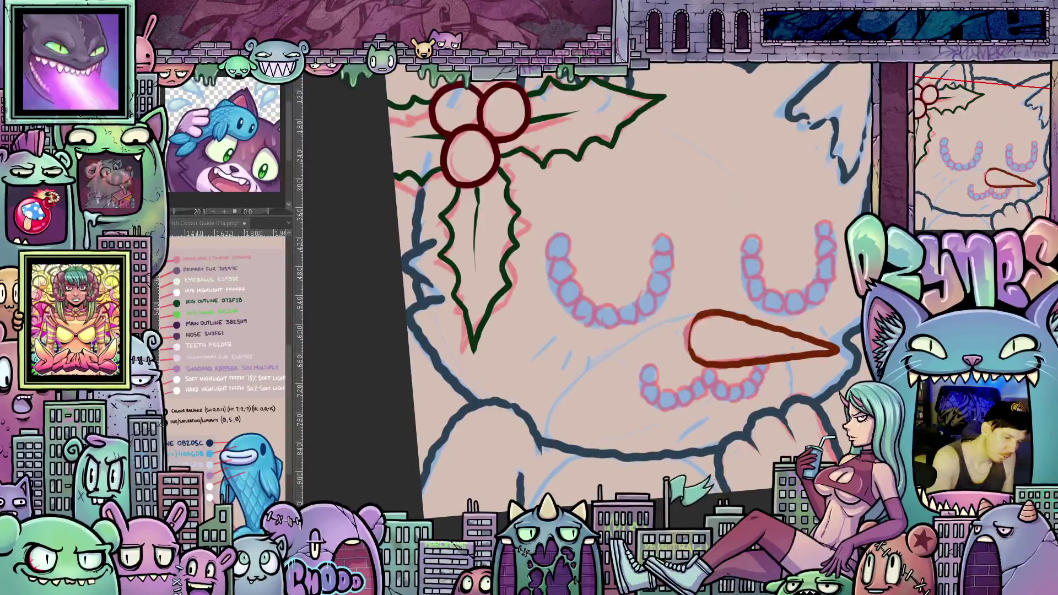
pyautogui.moveTo(551, 252)
pyautogui.mouseDown()
pyautogui.moveTo(600, 351)
pyautogui.moveTo(616, 334)
pyautogui.moveTo(601, 357)
pyautogui.moveTo(620, 371)
pyautogui.moveTo(605, 380)
pyautogui.moveTo(597, 363)
pyautogui.moveTo(606, 355)
pyautogui.moveTo(630, 392)
pyautogui.moveTo(603, 392)
pyautogui.moveTo(616, 378)
pyautogui.mouseUp()
pyautogui.moveTo(713, 479)
pyautogui.mouseDown()
pyautogui.moveTo(656, 441)
pyautogui.moveTo(667, 471)
pyautogui.mouseUp()
pyautogui.moveTo(567, 407)
pyautogui.mouseDown()
pyautogui.moveTo(576, 423)
pyautogui.moveTo(588, 404)
pyautogui.mouseUp()
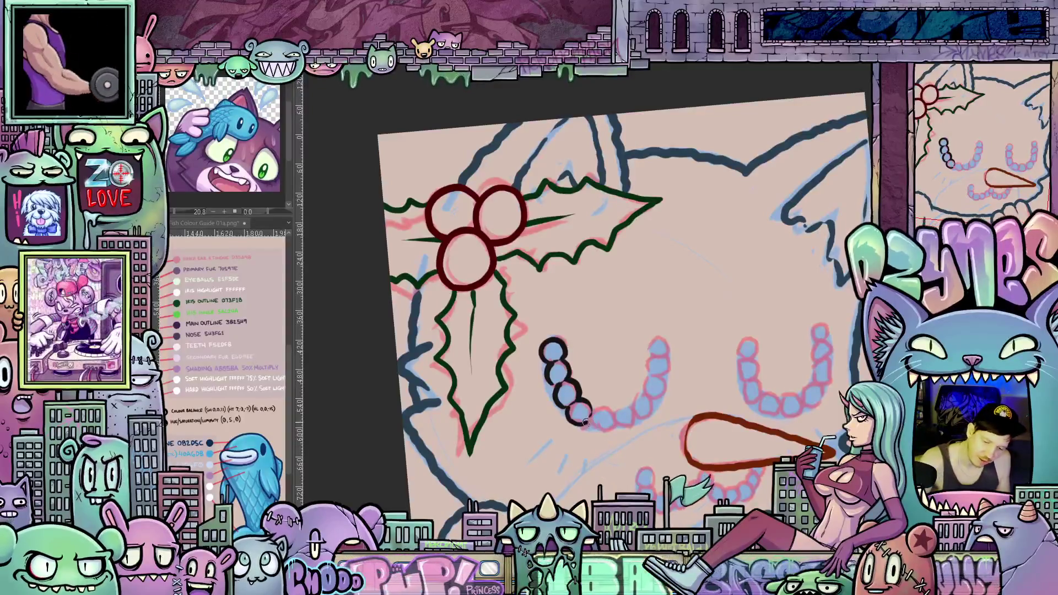
# Step: Ring the remaining left-eye beads and the right eye's beads in dark outline
pyautogui.moveTo(595, 429)
pyautogui.mouseDown()
pyautogui.moveTo(611, 427)
pyautogui.moveTo(603, 406)
pyautogui.moveTo(638, 422)
pyautogui.moveTo(634, 406)
pyautogui.moveTo(614, 407)
pyautogui.moveTo(622, 477)
pyautogui.mouseUp()
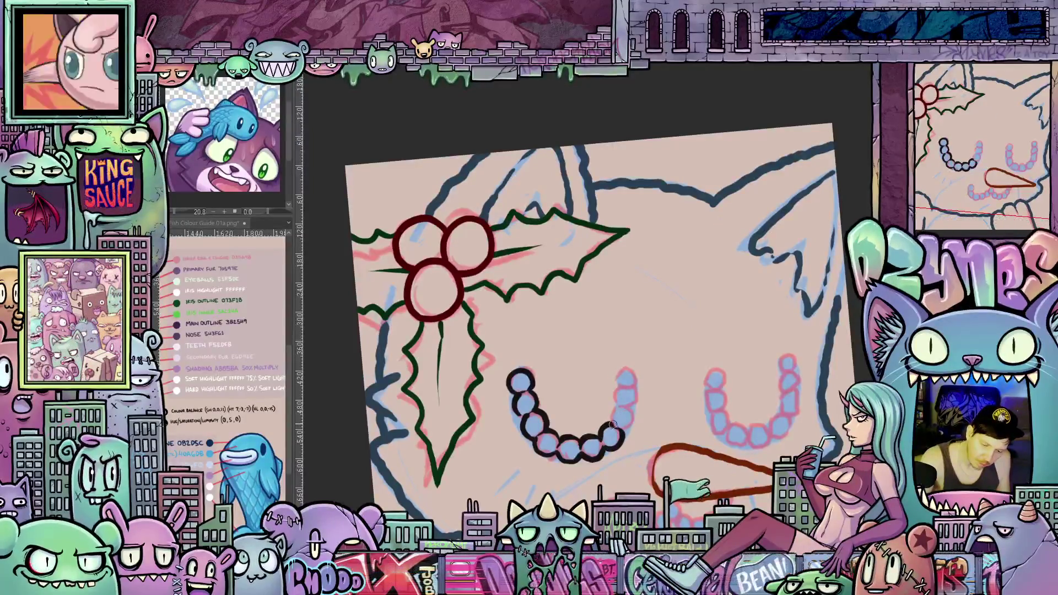
pyautogui.moveTo(627, 408)
pyautogui.mouseDown()
pyautogui.moveTo(635, 419)
pyautogui.moveTo(625, 429)
pyautogui.moveTo(634, 368)
pyautogui.moveTo(620, 385)
pyautogui.moveTo(634, 384)
pyautogui.mouseUp()
pyautogui.moveTo(686, 423)
pyautogui.mouseDown()
pyautogui.moveTo(673, 411)
pyautogui.moveTo(653, 440)
pyautogui.moveTo(634, 441)
pyautogui.moveTo(613, 484)
pyautogui.mouseUp()
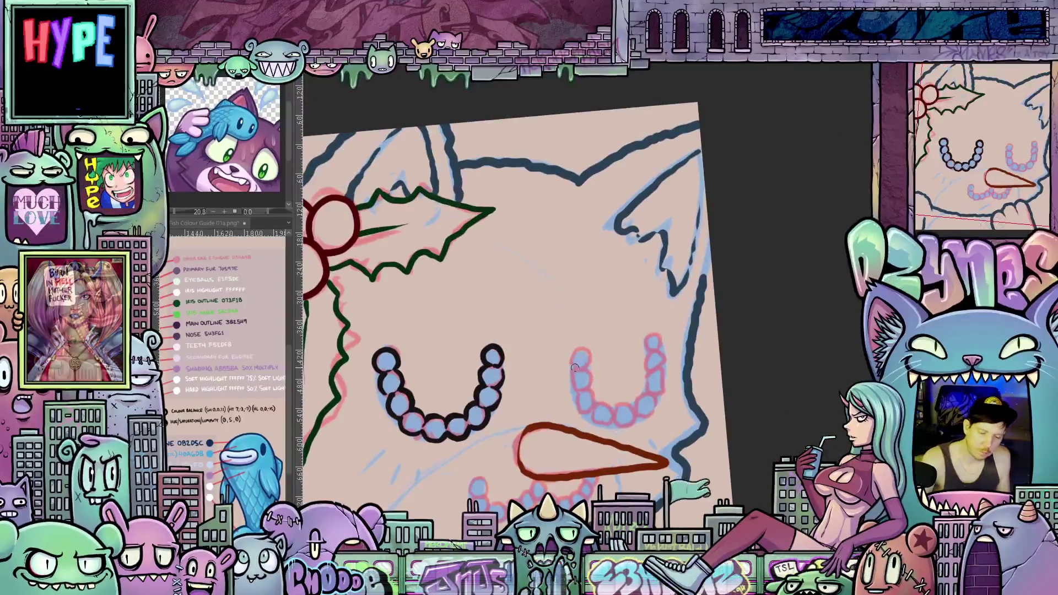
pyautogui.moveTo(571, 360)
pyautogui.mouseDown()
pyautogui.moveTo(577, 349)
pyautogui.moveTo(577, 368)
pyautogui.moveTo(591, 367)
pyautogui.moveTo(595, 396)
pyautogui.moveTo(577, 409)
pyautogui.moveTo(592, 406)
pyautogui.moveTo(589, 425)
pyautogui.moveTo(612, 418)
pyautogui.moveTo(608, 403)
pyautogui.moveTo(616, 425)
pyautogui.moveTo(633, 424)
pyautogui.moveTo(626, 405)
pyautogui.moveTo(650, 419)
pyautogui.moveTo(656, 405)
pyautogui.moveTo(635, 402)
pyautogui.moveTo(649, 382)
pyautogui.mouseUp()
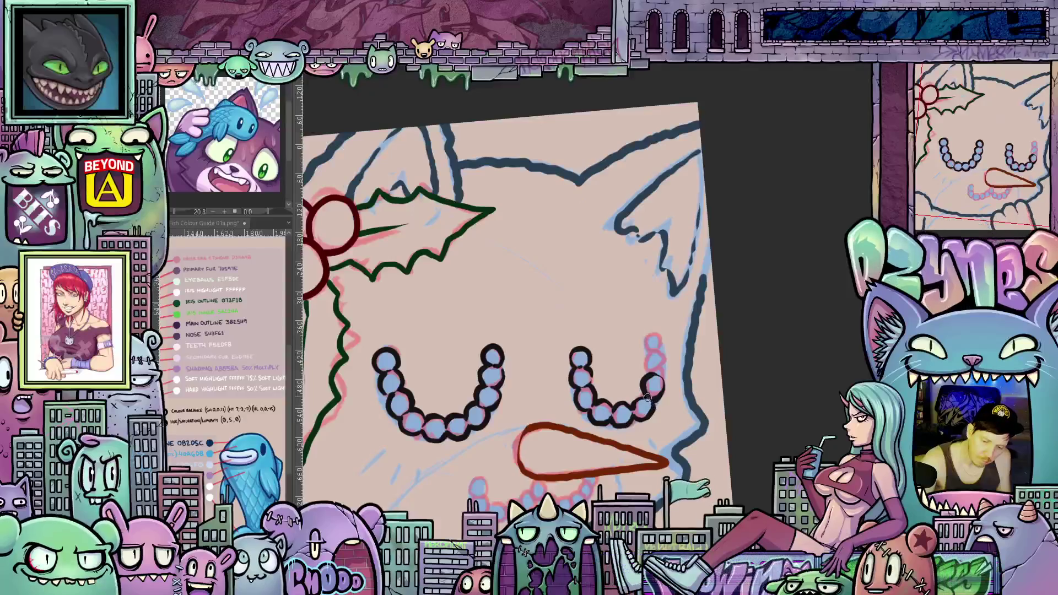
pyautogui.moveTo(679, 414); pyautogui.dragTo(688, 456)
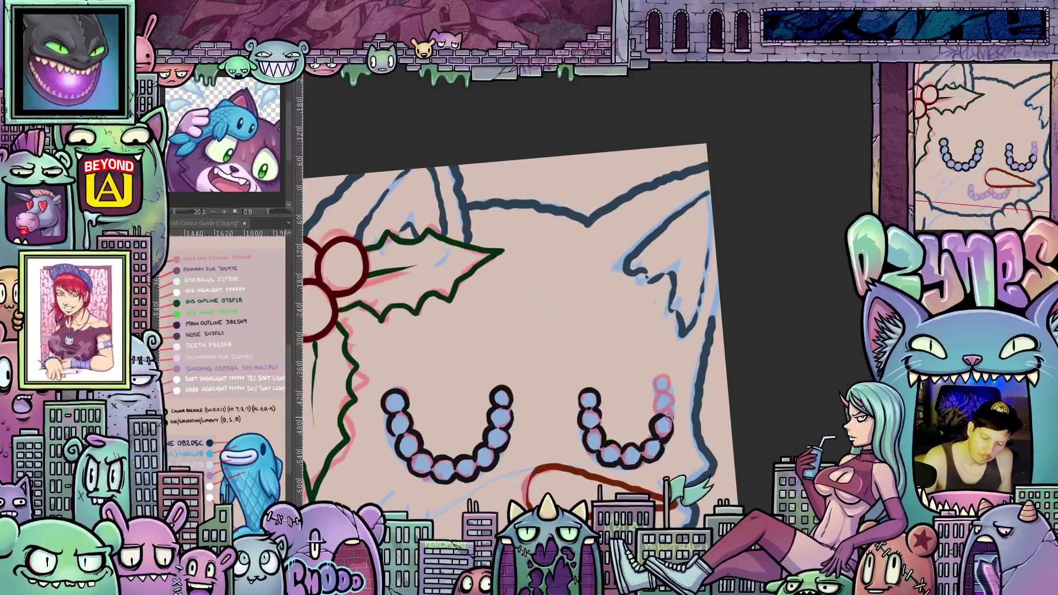
pyautogui.moveTo(673, 407); pyautogui.dragTo(658, 392)
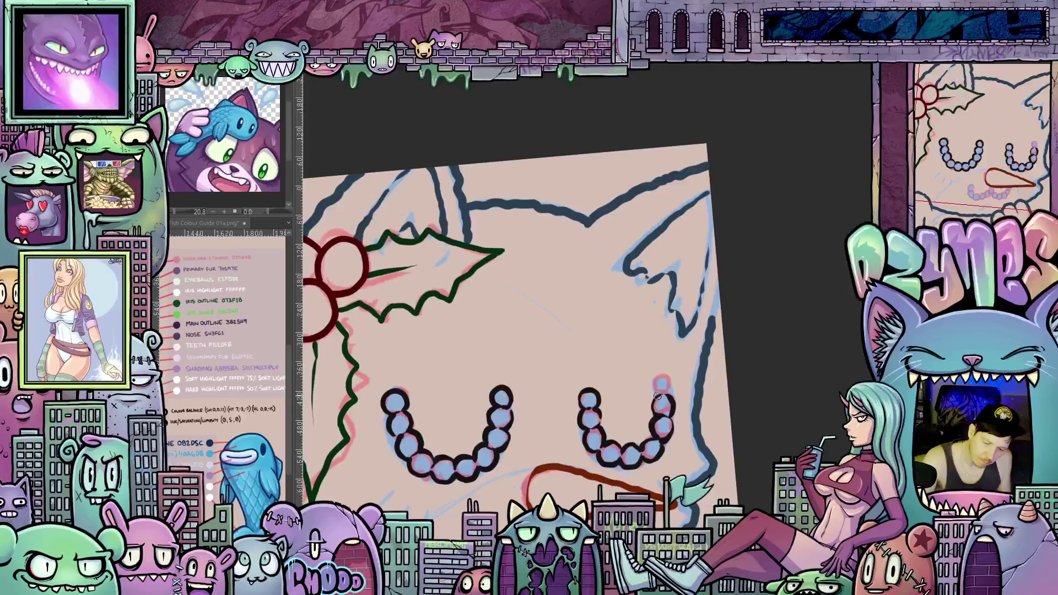
pyautogui.moveTo(652, 451)
pyautogui.mouseDown()
pyautogui.moveTo(656, 380)
pyautogui.moveTo(651, 397)
pyautogui.mouseUp()
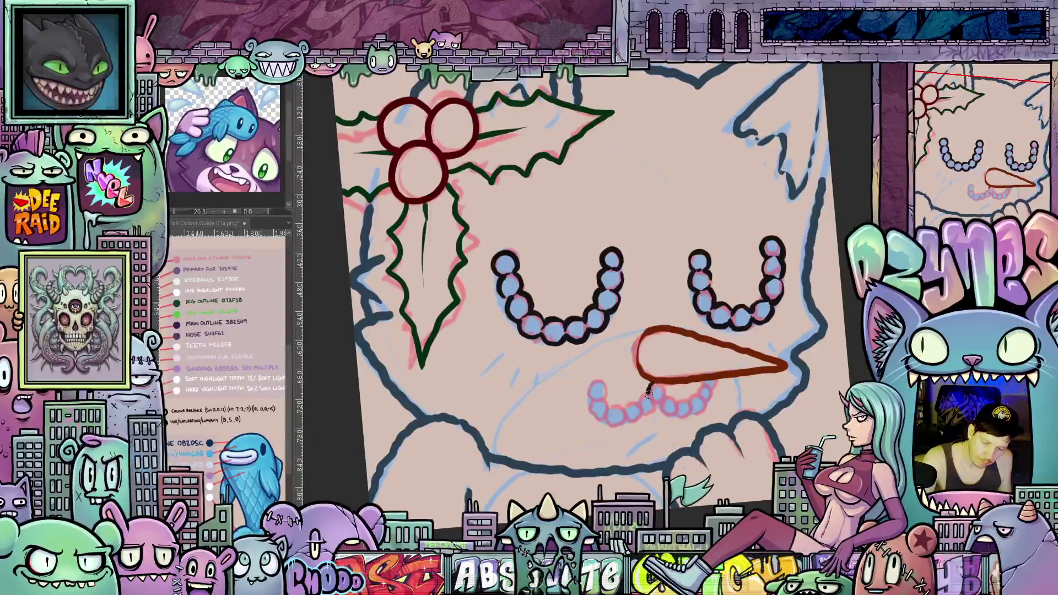
# Step: Trace dark ink outlines around each bead of the mouth chain under the carrot nose
pyautogui.moveTo(648, 392); pyautogui.dragTo(658, 399)
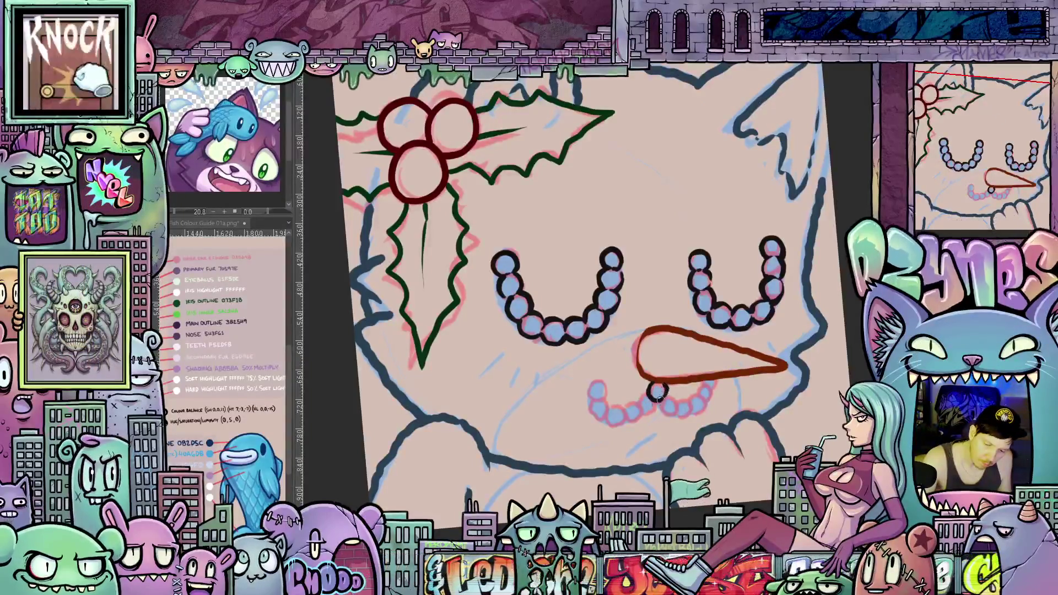
pyautogui.moveTo(653, 401)
pyautogui.mouseDown()
pyautogui.moveTo(637, 422)
pyautogui.moveTo(613, 407)
pyautogui.moveTo(610, 419)
pyautogui.moveTo(631, 451)
pyautogui.moveTo(658, 454)
pyautogui.mouseUp()
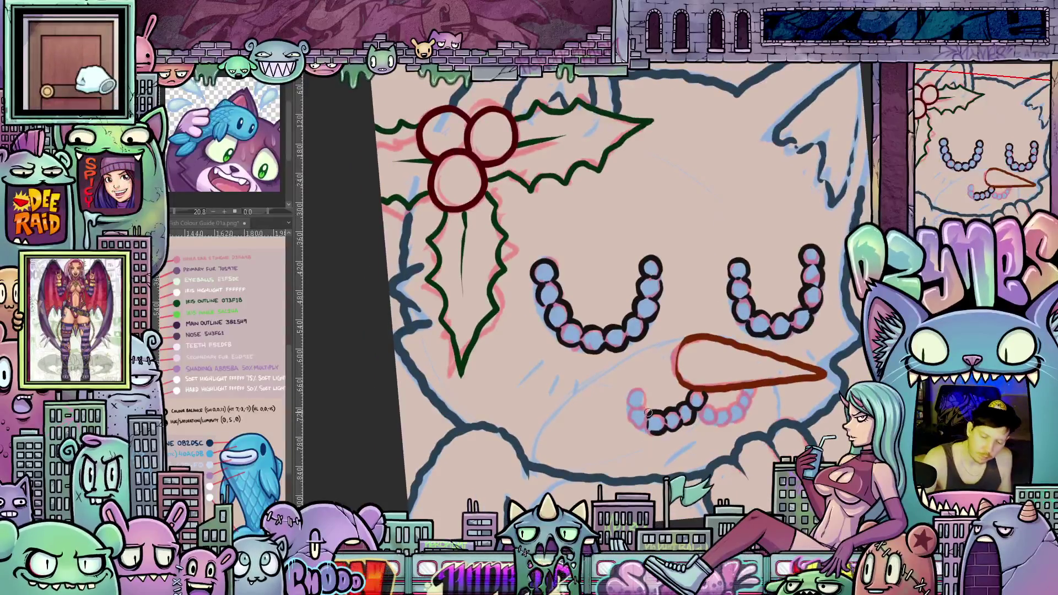
pyautogui.moveTo(635, 409); pyautogui.dragTo(639, 427)
pyautogui.moveTo(646, 390)
pyautogui.mouseDown()
pyautogui.moveTo(626, 401)
pyautogui.moveTo(632, 413)
pyautogui.mouseUp()
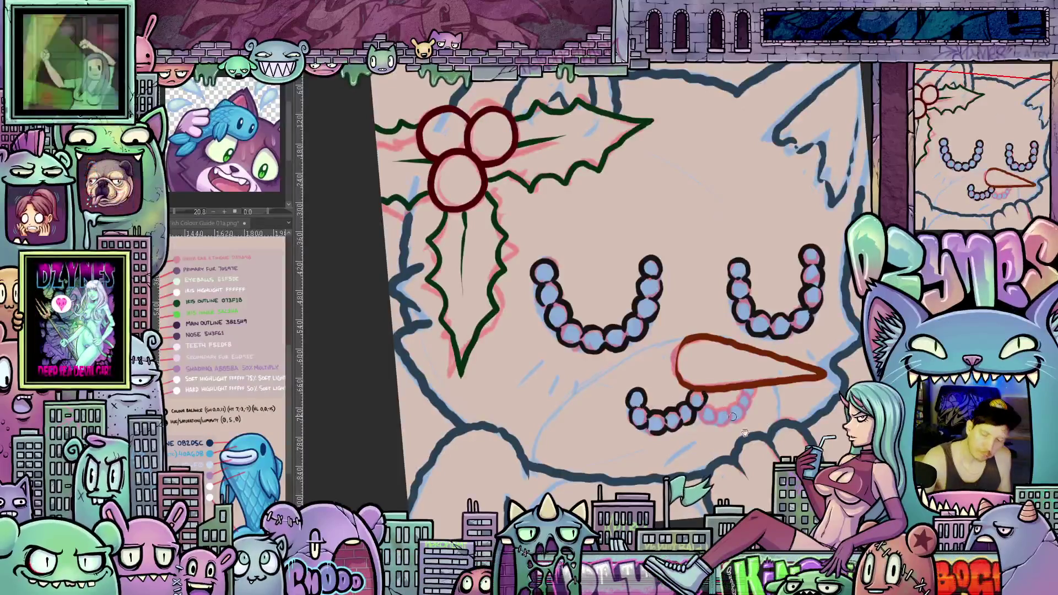
pyautogui.moveTo(732, 417); pyautogui.dragTo(664, 400)
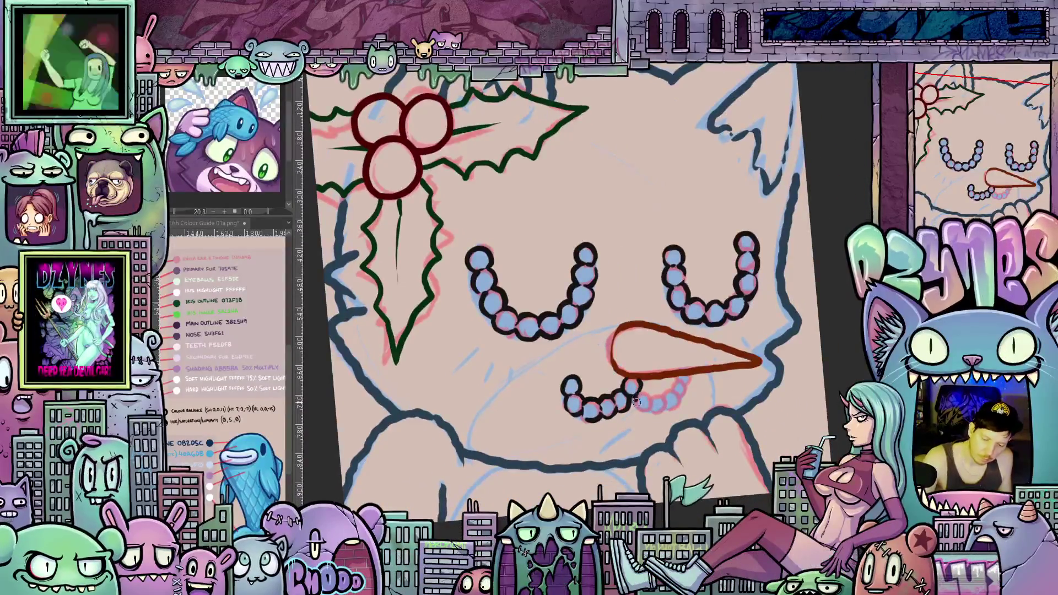
pyautogui.moveTo(651, 386)
pyautogui.mouseDown()
pyautogui.moveTo(639, 396)
pyautogui.moveTo(661, 417)
pyautogui.moveTo(665, 394)
pyautogui.moveTo(678, 394)
pyautogui.moveTo(671, 408)
pyautogui.moveTo(686, 388)
pyautogui.moveTo(675, 379)
pyautogui.moveTo(717, 383)
pyautogui.moveTo(709, 392)
pyautogui.mouseUp()
pyautogui.scroll(-3, 719, 379)
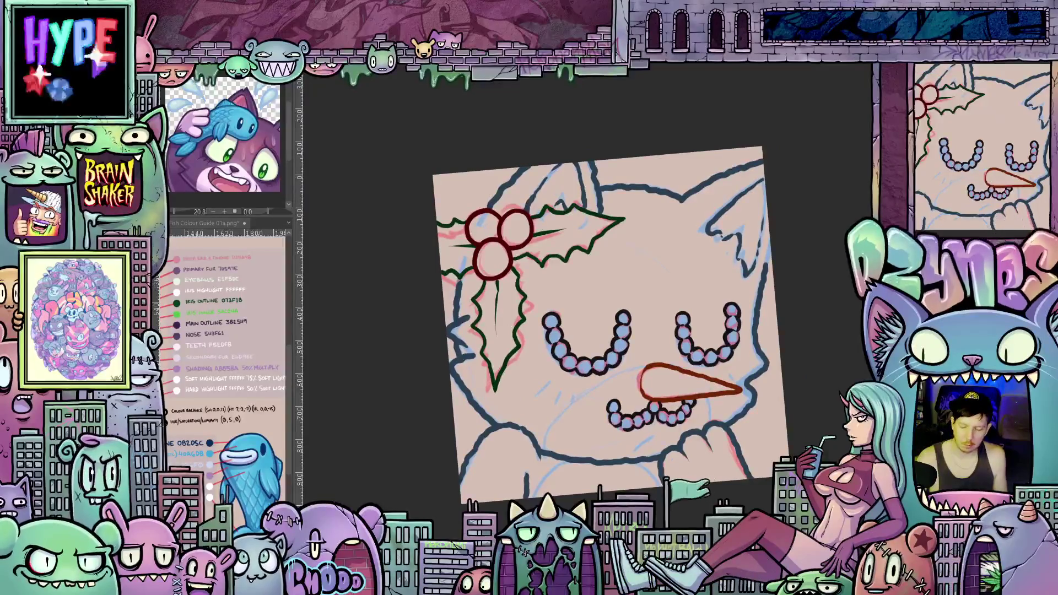
pyautogui.scroll(3, 568, 330)
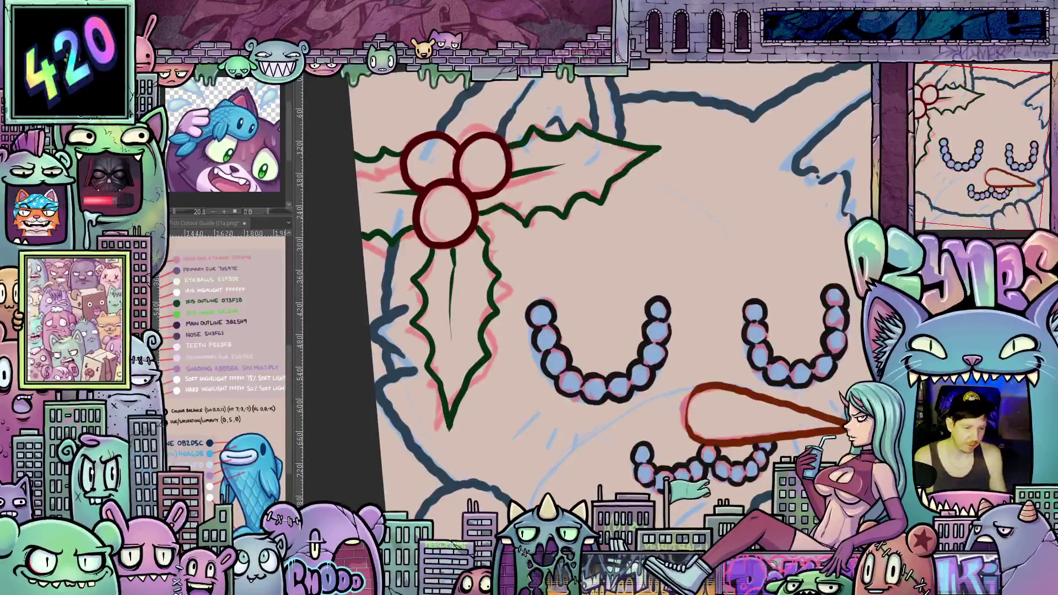
pyautogui.scroll(-4, 689, 394)
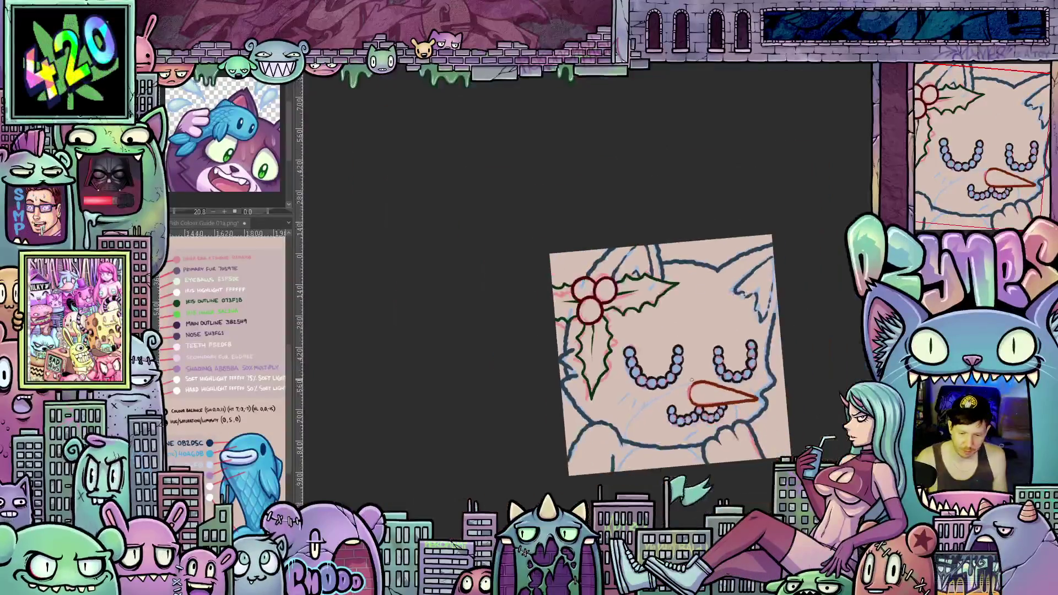
pyautogui.moveTo(713, 417); pyautogui.dragTo(662, 433)
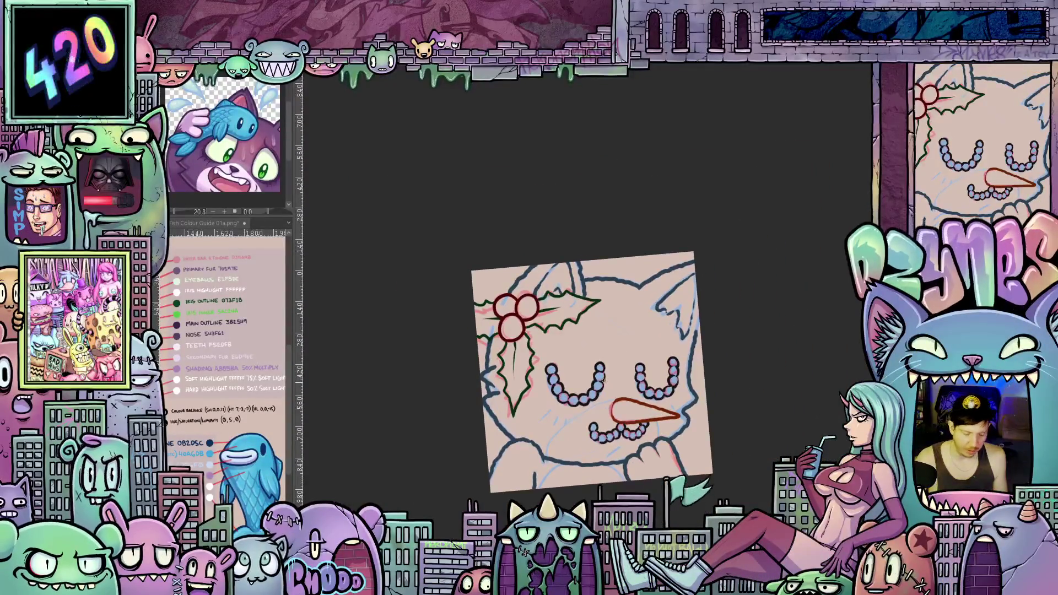
pyautogui.scroll(3, 604, 380)
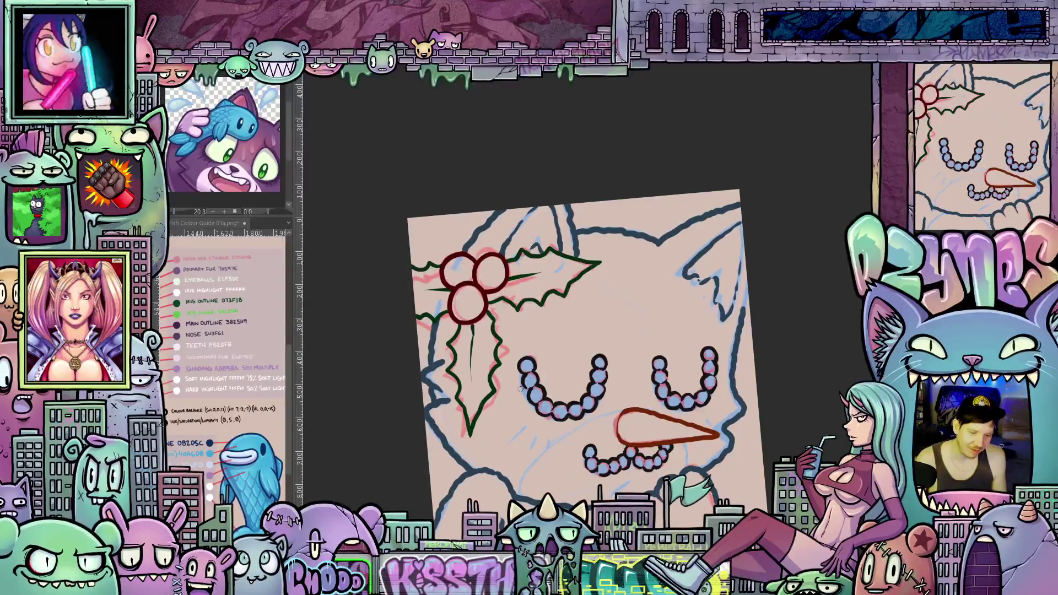
pyautogui.scroll(4, 484, 317)
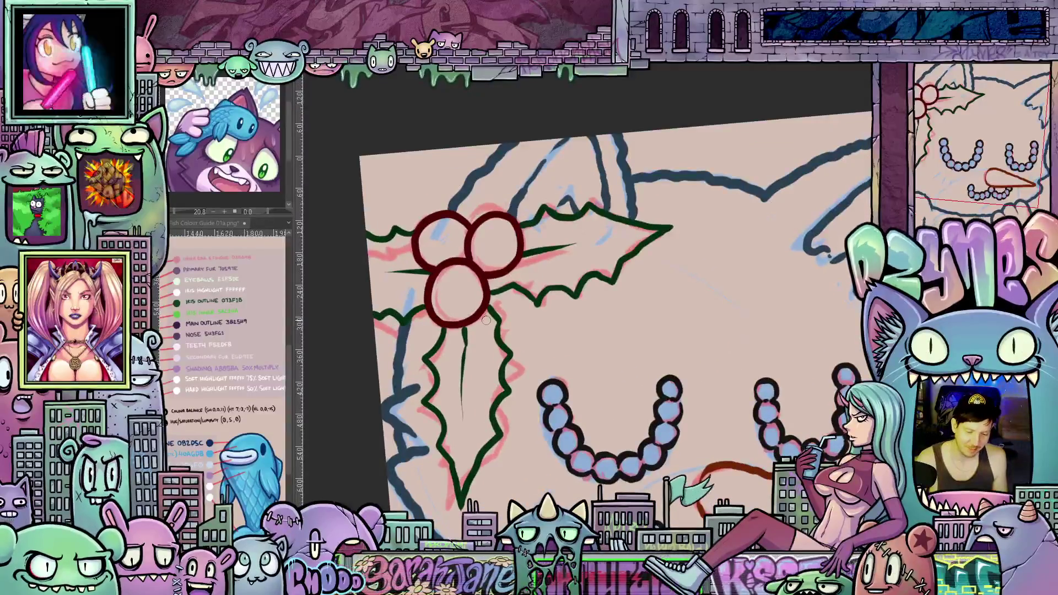
pyautogui.scroll(1, 486, 319)
pyautogui.scroll(-3, 486, 320)
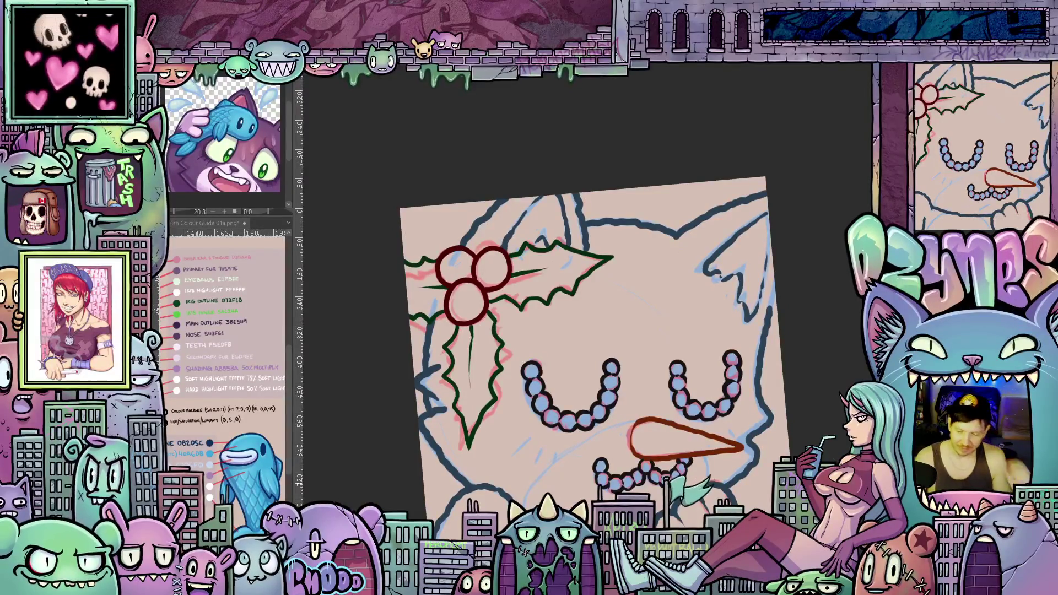
pyautogui.scroll(1, 791, 490)
# Step: Level the canvas rotation and touch up a fill gap at the canvas's left edge
pyautogui.moveTo(567, 330); pyautogui.dragTo(572, 321)
pyautogui.press('5')
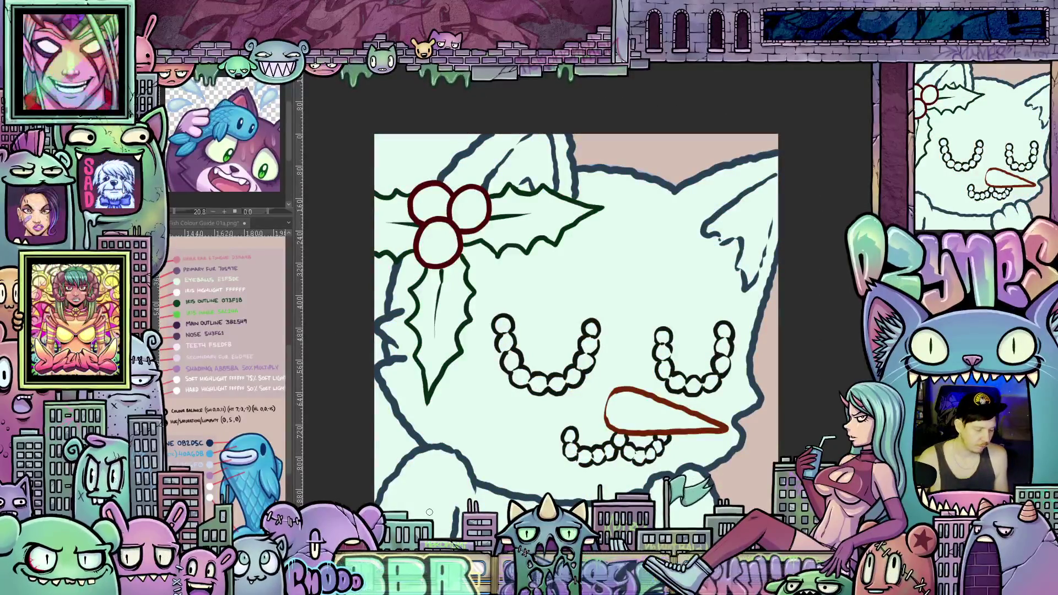
pyautogui.hotkey('ctrl', 'z')
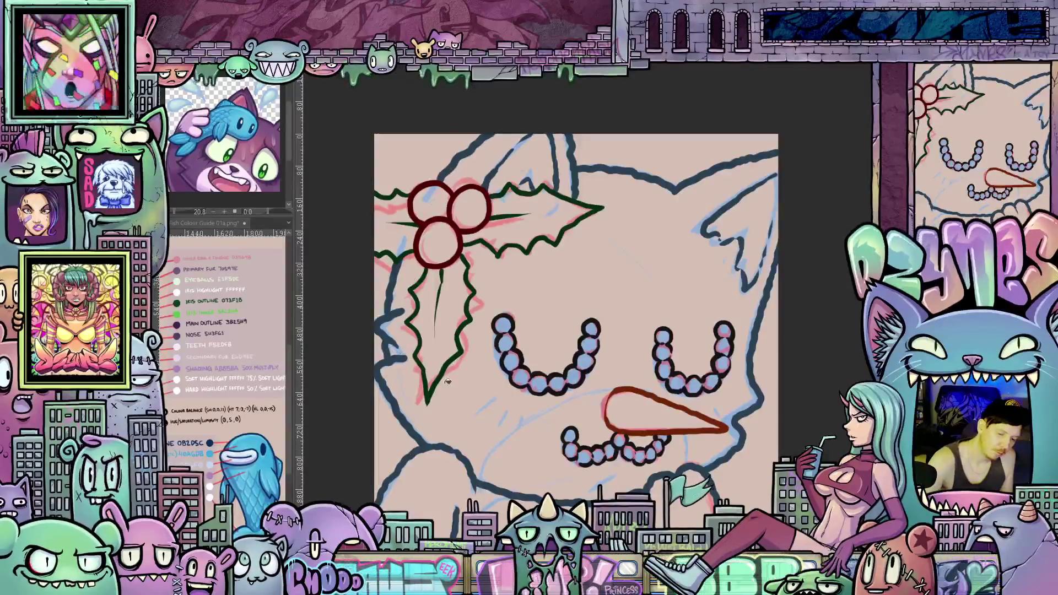
pyautogui.hotkey('ctrl', 'shift', 'z')
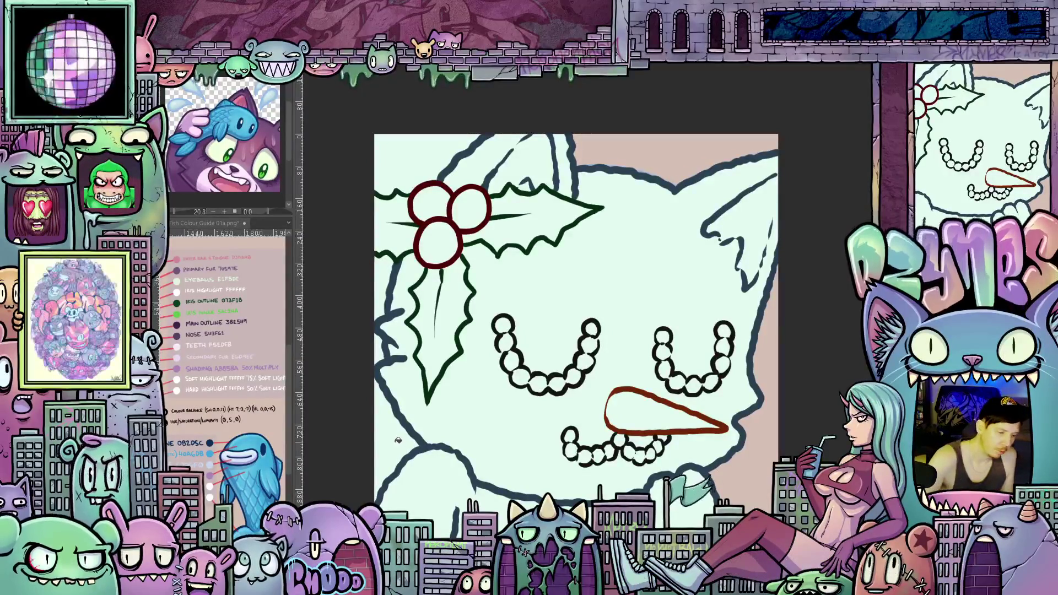
pyautogui.moveTo(391, 270); pyautogui.dragTo(376, 258)
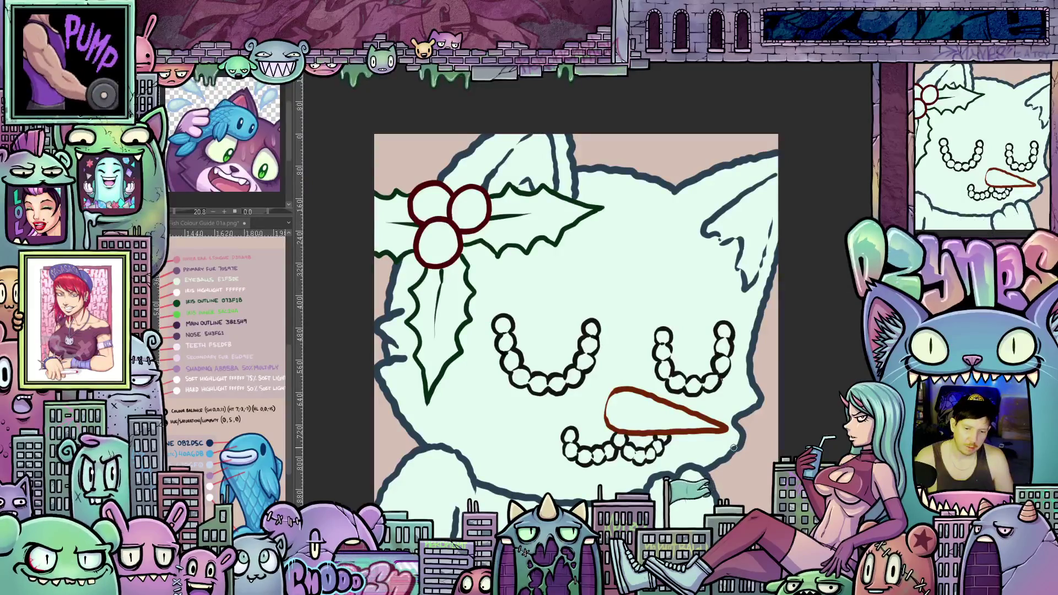
pyautogui.scroll(5, 584, 295)
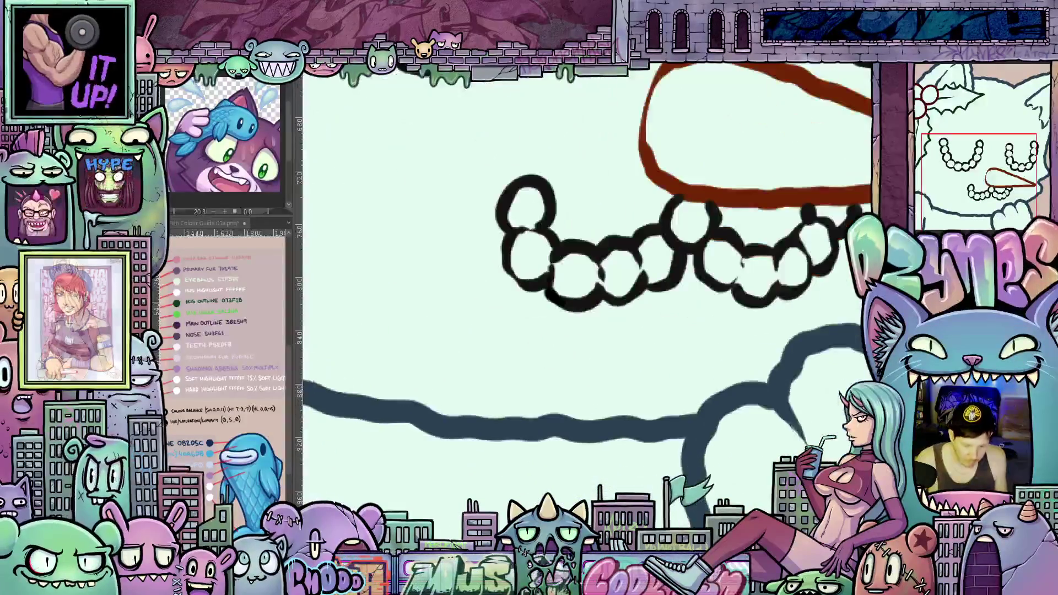
pyautogui.scroll(-3, 584, 281)
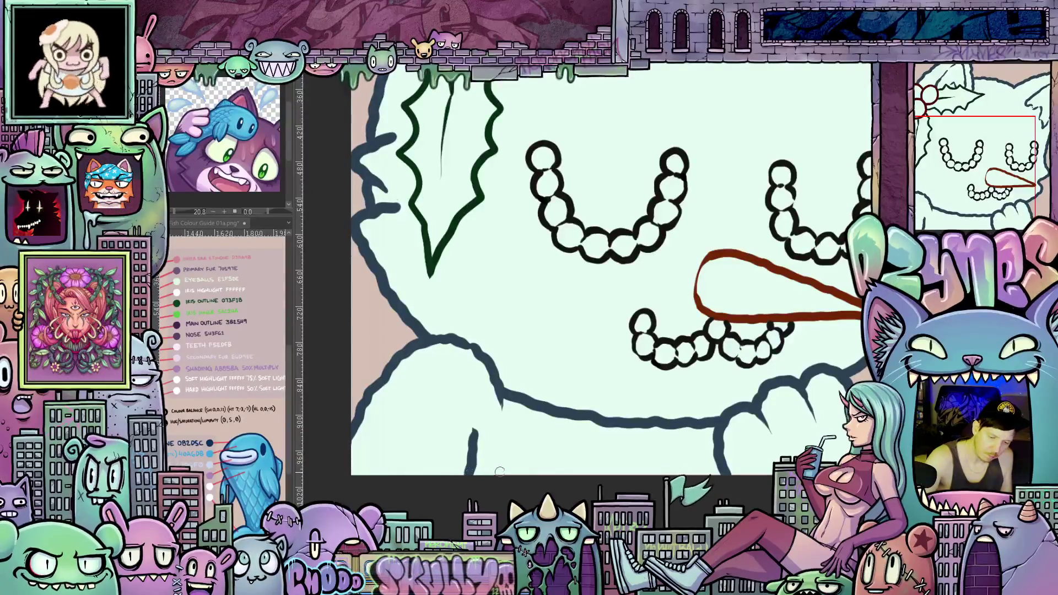
pyautogui.moveTo(555, 489); pyautogui.dragTo(444, 469)
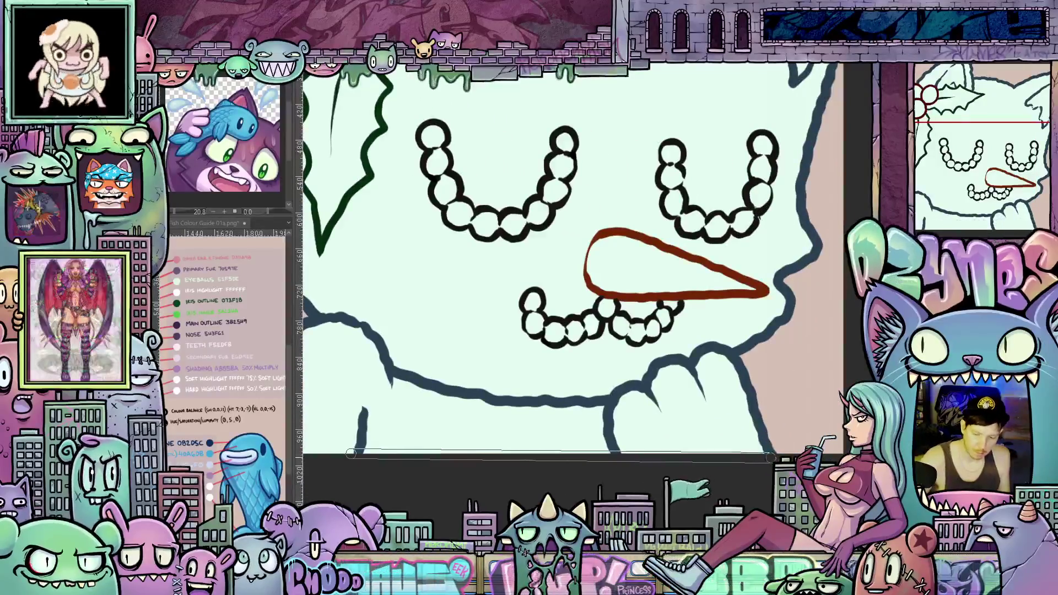
pyautogui.scroll(-3, 573, 265)
pyautogui.scroll(3, 441, 248)
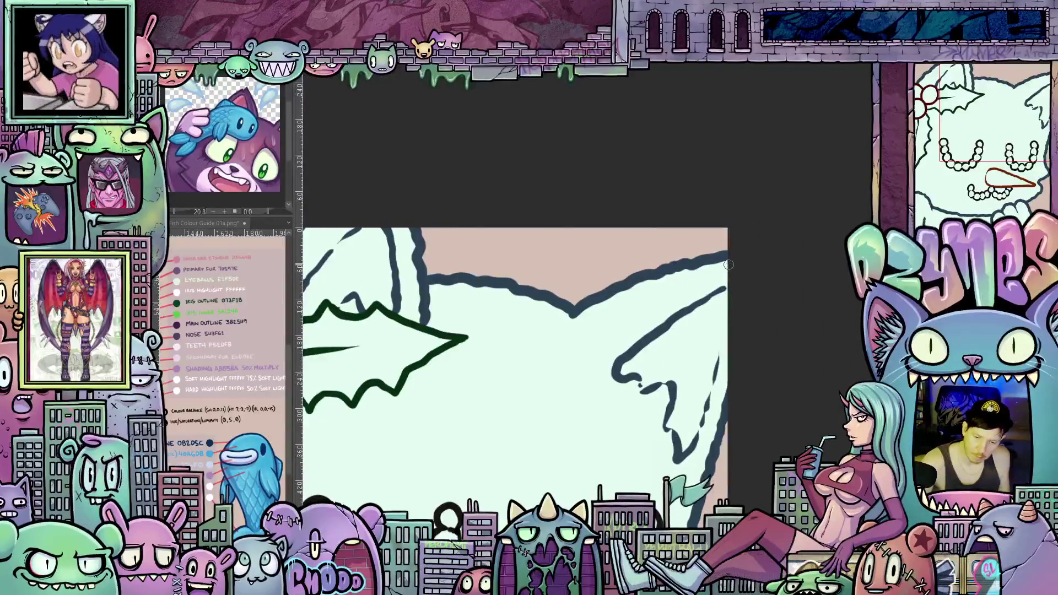
pyautogui.moveTo(611, 412); pyautogui.dragTo(884, 439)
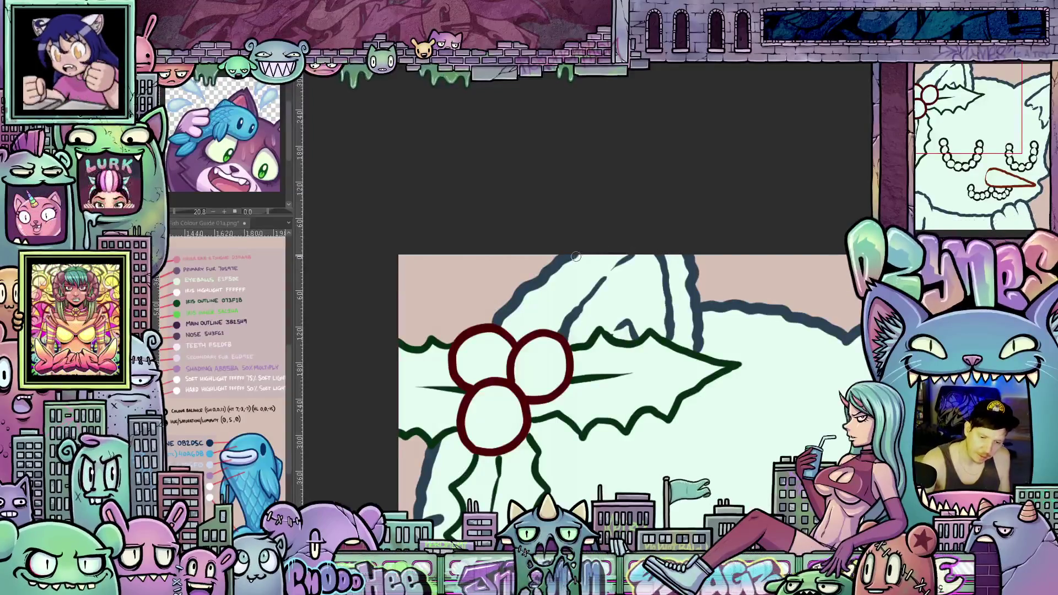
pyautogui.scroll(-5, 638, 346)
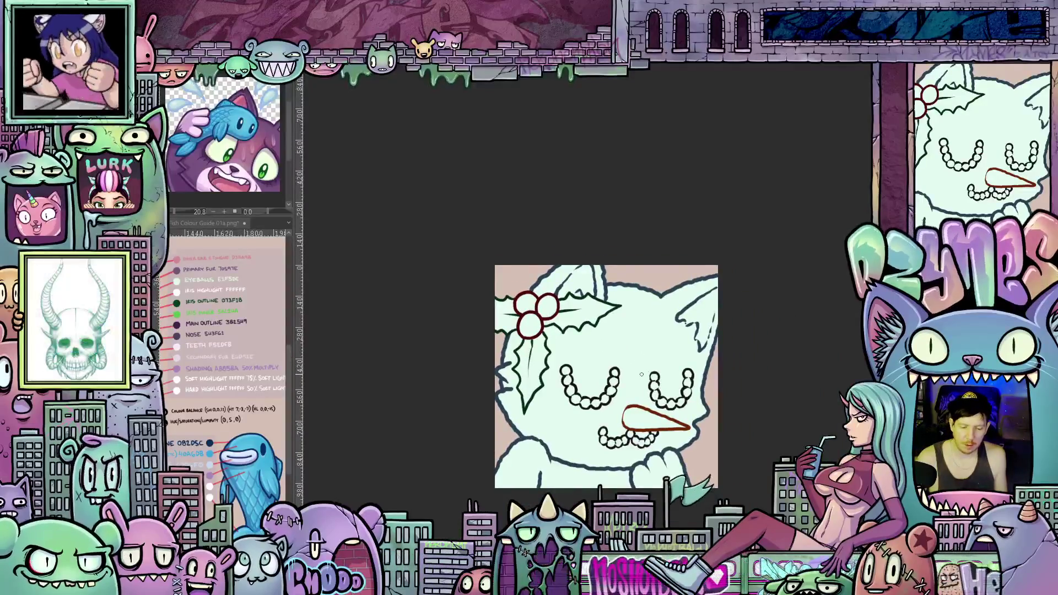
pyautogui.scroll(2, 628, 413)
pyautogui.scroll(3, 628, 413)
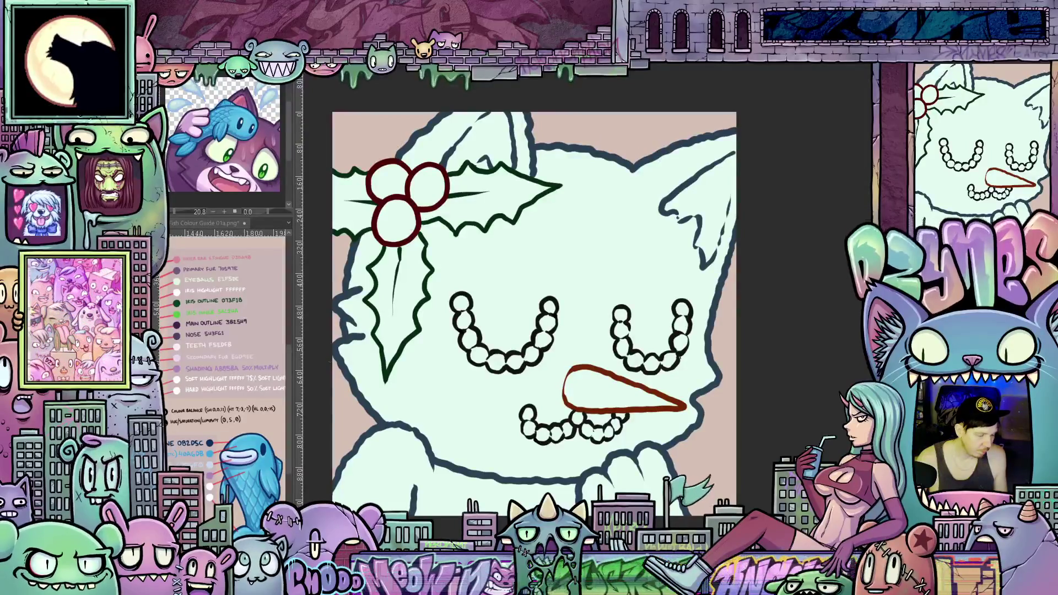
# Step: Bucket-fill the inside of the carrot nose outline with flat orange
pyautogui.click(607, 394)
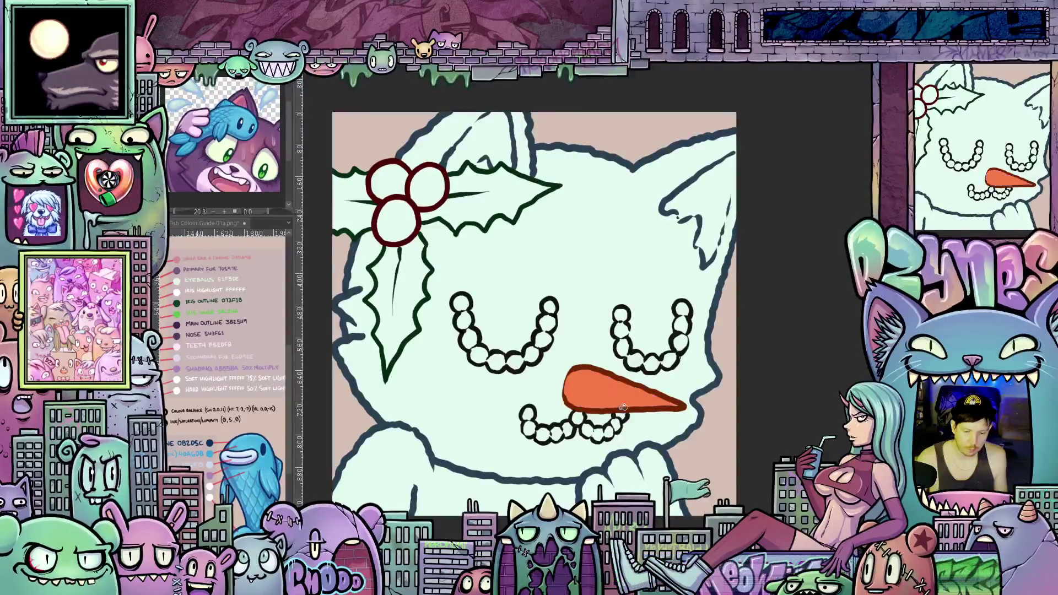
pyautogui.moveTo(490, 407)
pyautogui.mouseDown()
pyautogui.moveTo(478, 364)
pyautogui.moveTo(450, 404)
pyautogui.mouseUp()
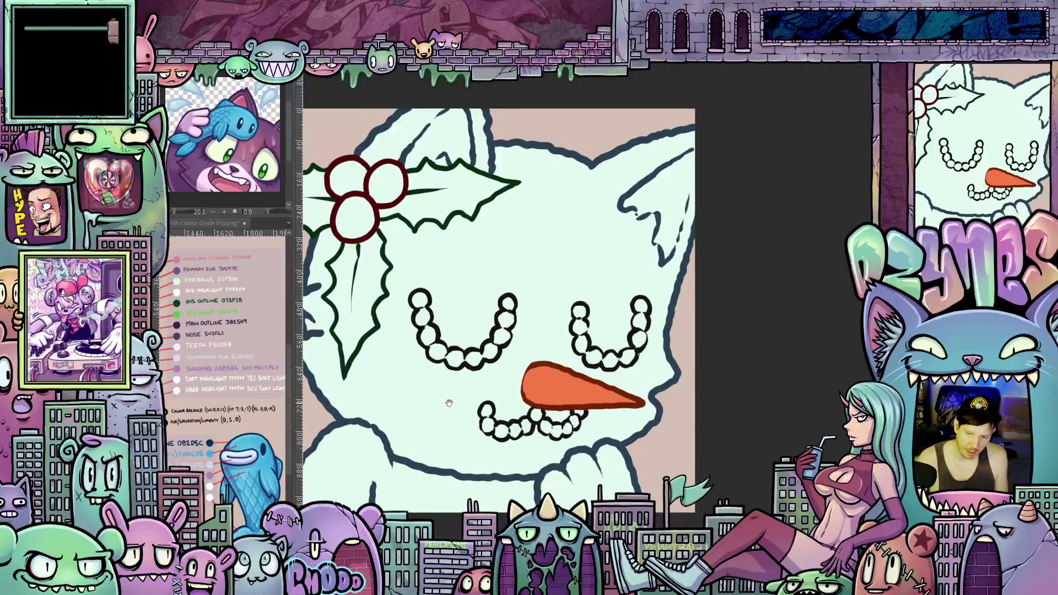
pyautogui.scroll(-10, 660, 406)
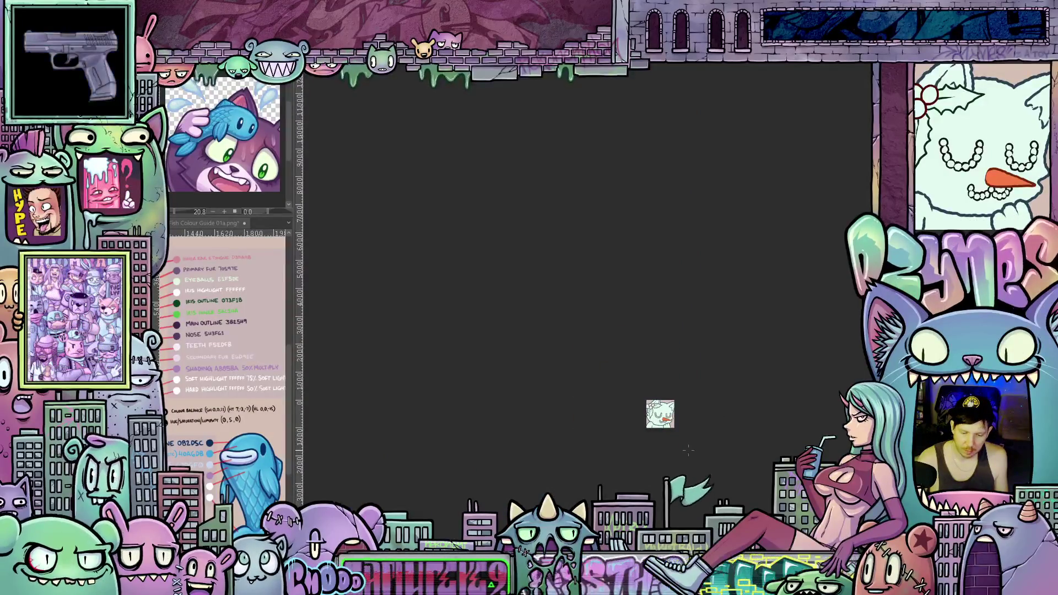
pyautogui.scroll(10, 688, 450)
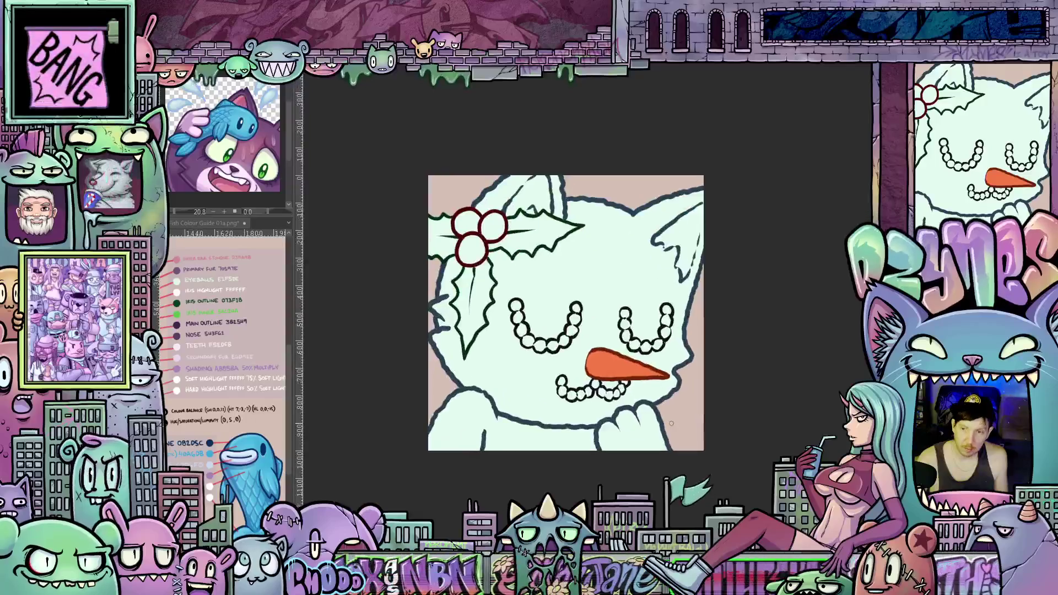
pyautogui.scroll(5, 671, 423)
pyautogui.moveTo(557, 431)
pyautogui.mouseDown()
pyautogui.moveTo(655, 435)
pyautogui.moveTo(646, 439)
pyautogui.mouseUp()
pyautogui.scroll(-4, 653, 423)
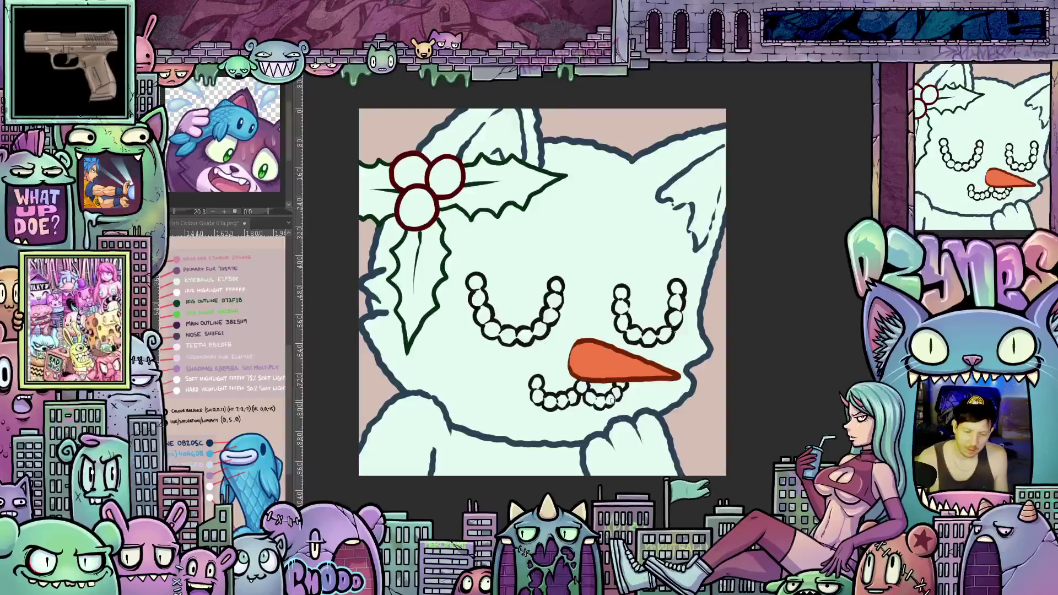
pyautogui.scroll(2, 620, 427)
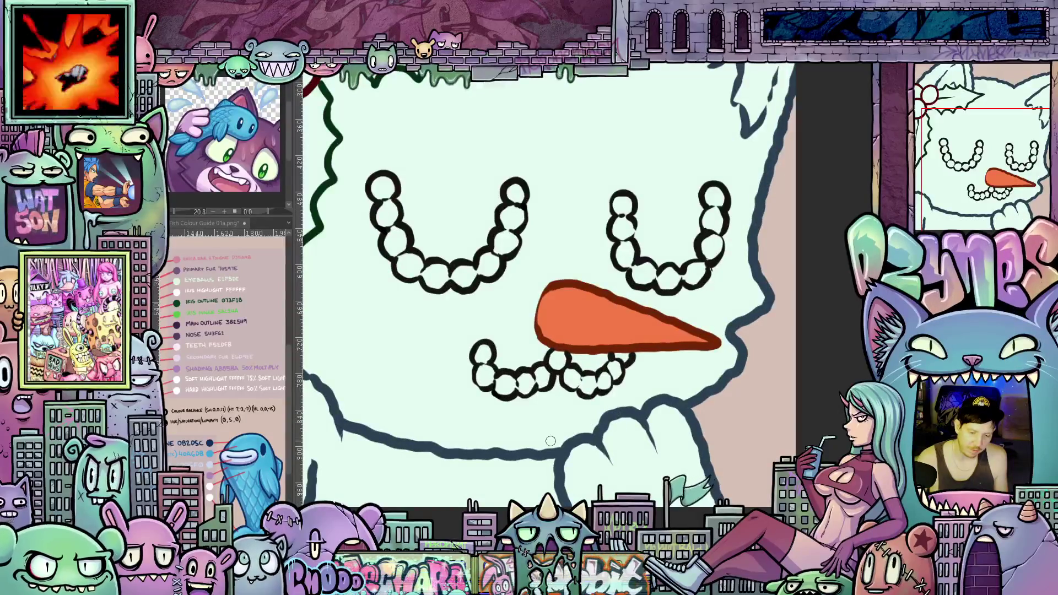
pyautogui.scroll(-2, 556, 441)
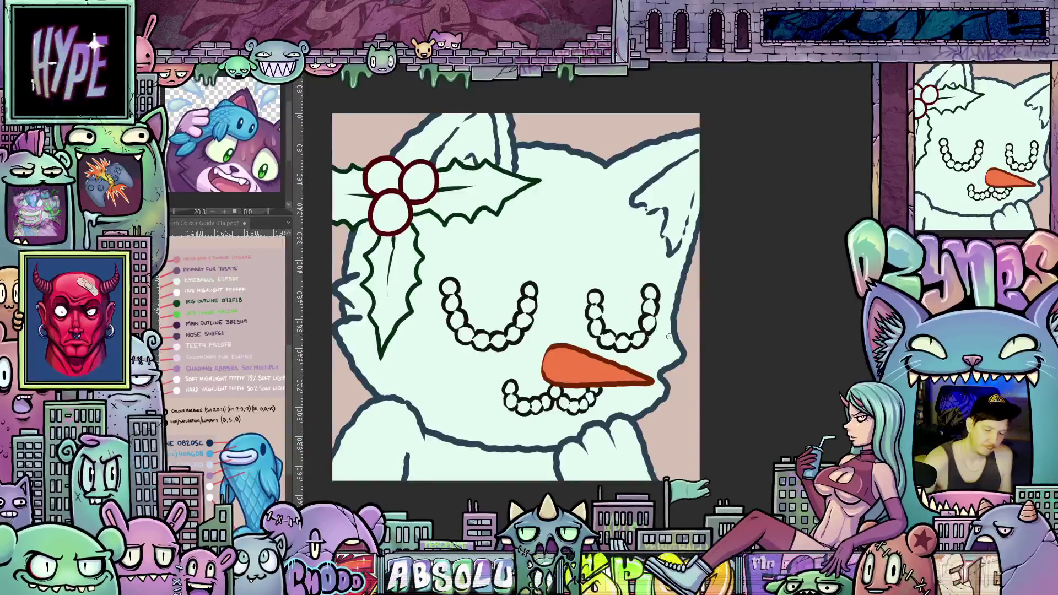
# Step: Brush dark brown over the right and left eye bead chains and the mouth beads
pyautogui.moveTo(650, 289)
pyautogui.mouseDown()
pyautogui.moveTo(647, 330)
pyautogui.moveTo(631, 340)
pyautogui.moveTo(596, 329)
pyautogui.moveTo(595, 295)
pyautogui.mouseUp()
pyautogui.moveTo(530, 287)
pyautogui.mouseDown()
pyautogui.moveTo(499, 342)
pyautogui.moveTo(468, 337)
pyautogui.moveTo(449, 283)
pyautogui.mouseUp()
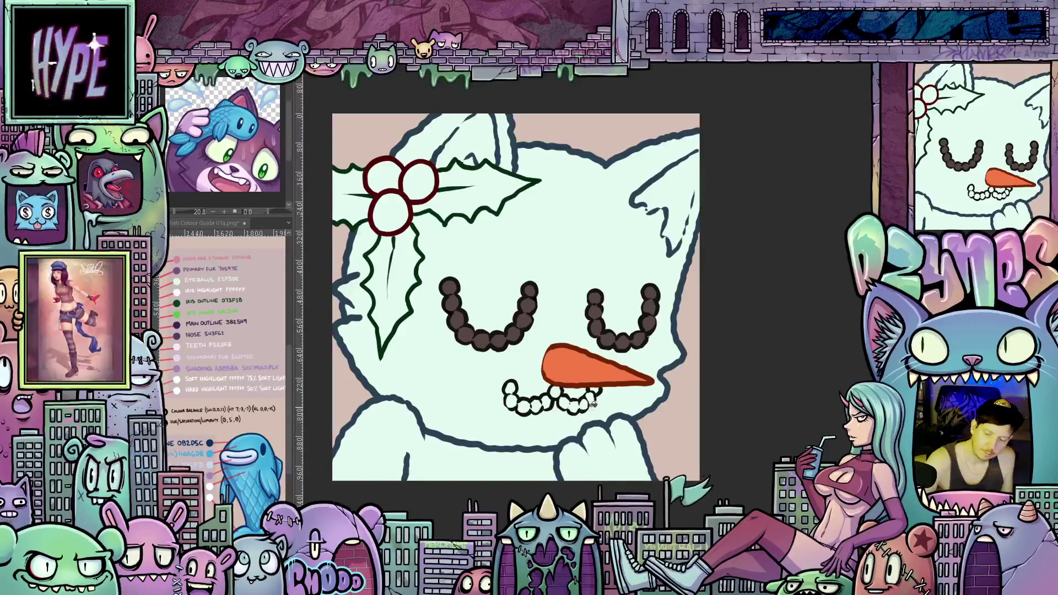
pyautogui.moveTo(599, 389)
pyautogui.mouseDown()
pyautogui.moveTo(523, 405)
pyautogui.moveTo(511, 388)
pyautogui.mouseUp()
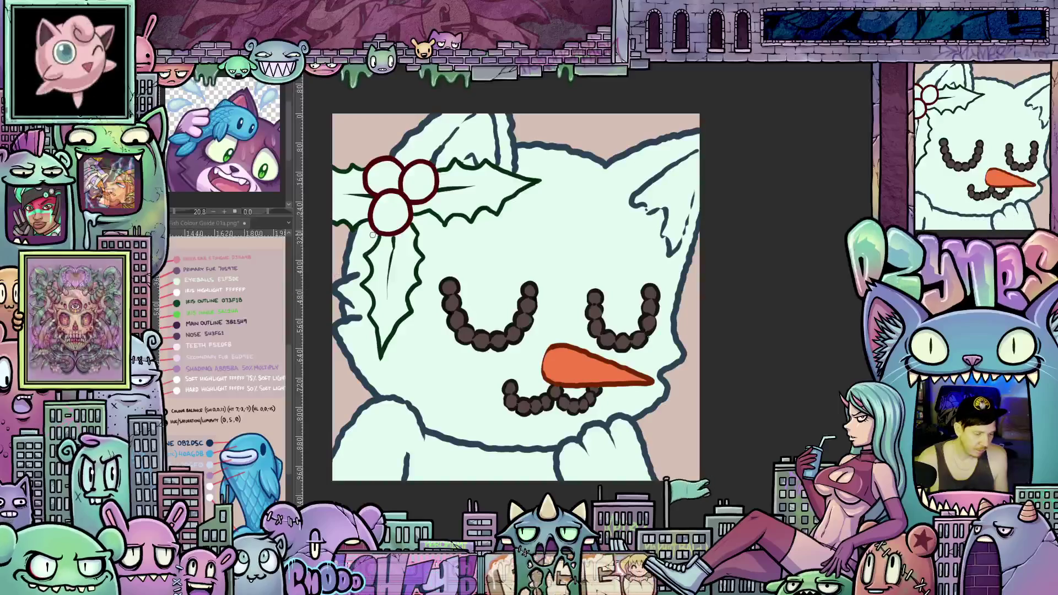
# Step: Fill the lower holly leaf and both parts of the upper leaf bright green
pyautogui.click(403, 282)
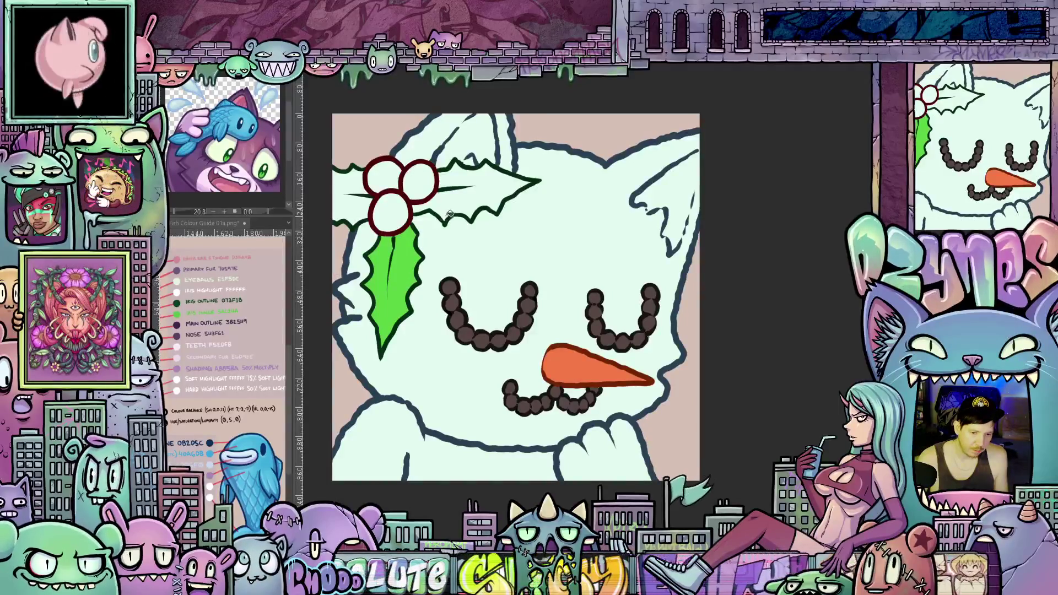
pyautogui.click(449, 212)
pyautogui.click(363, 206)
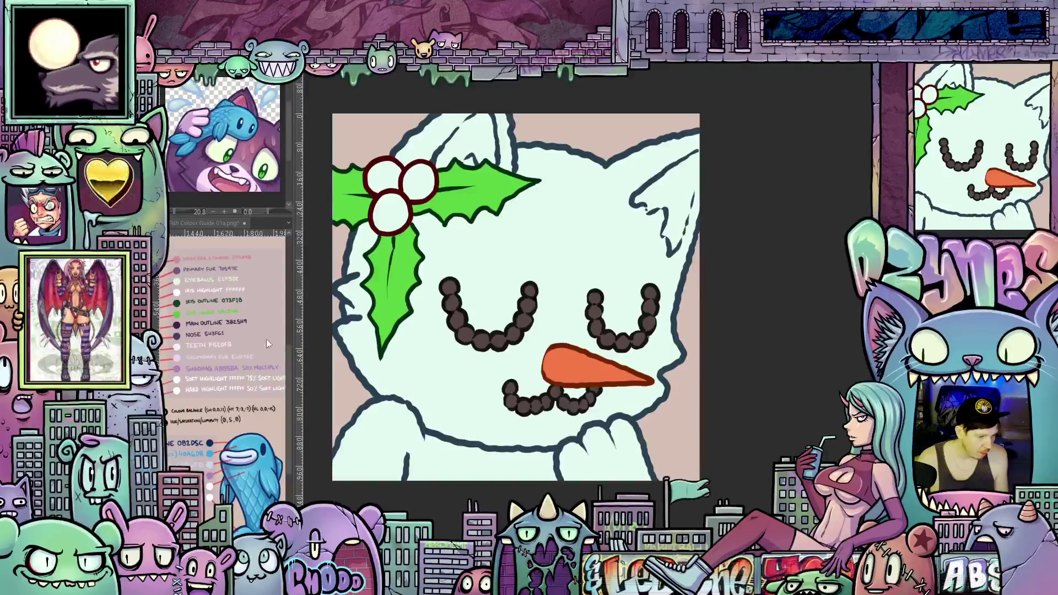
# Step: Fill all three holly berries bright red, replacing a mistaken dark red fill
pyautogui.click(400, 210)
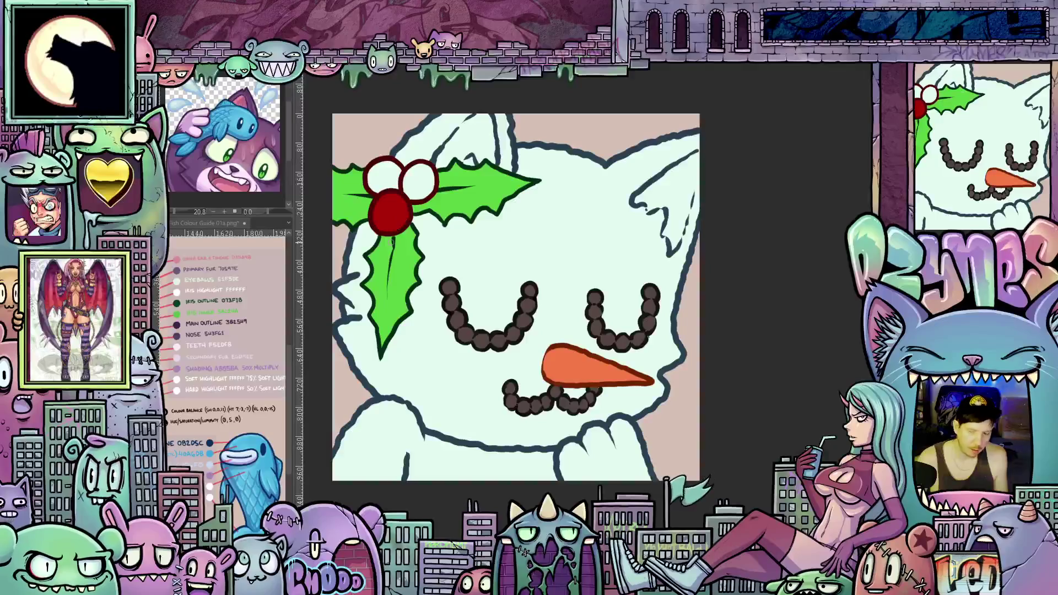
pyautogui.hotkey('ctrl', 'z')
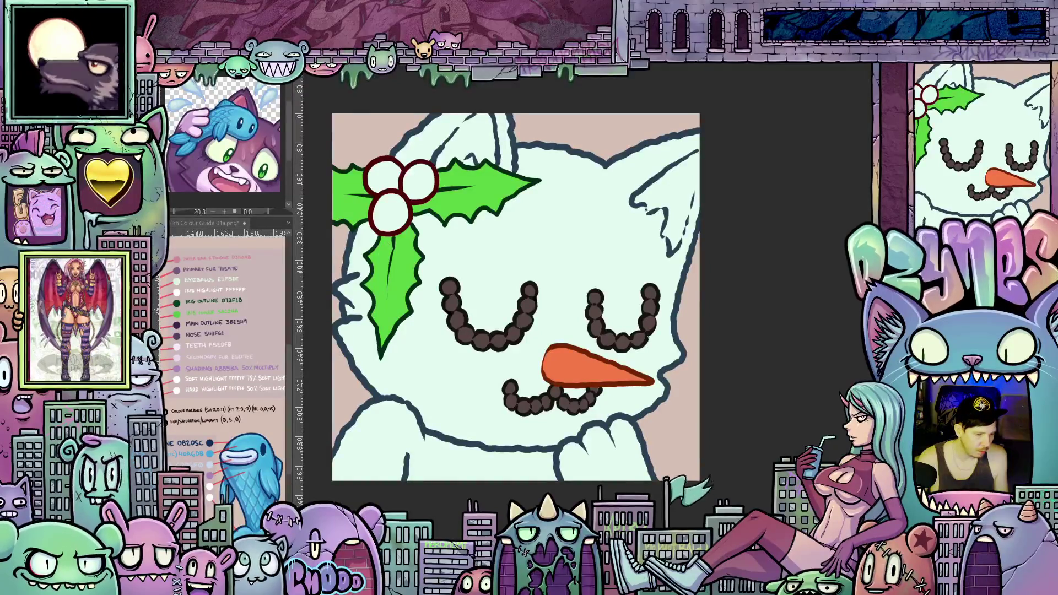
pyautogui.click(398, 215)
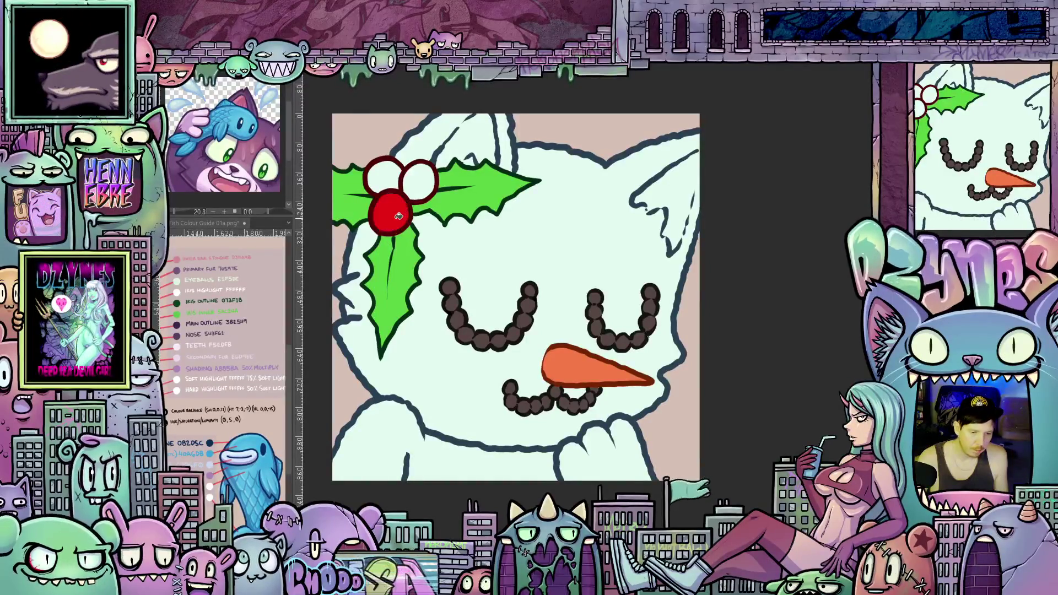
pyautogui.click(420, 179)
pyautogui.click(385, 177)
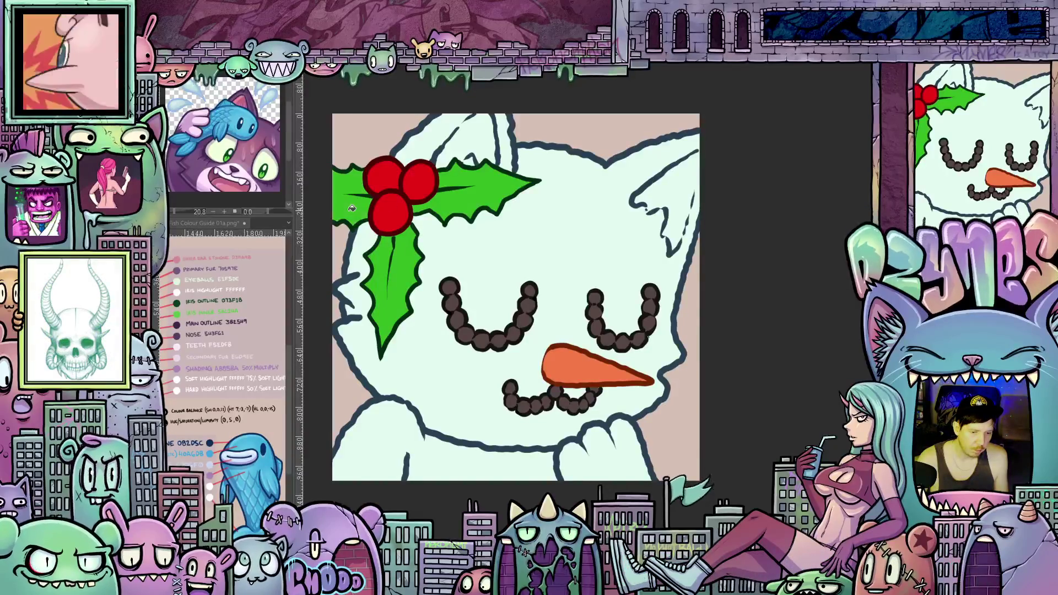
pyautogui.scroll(2, 336, 213)
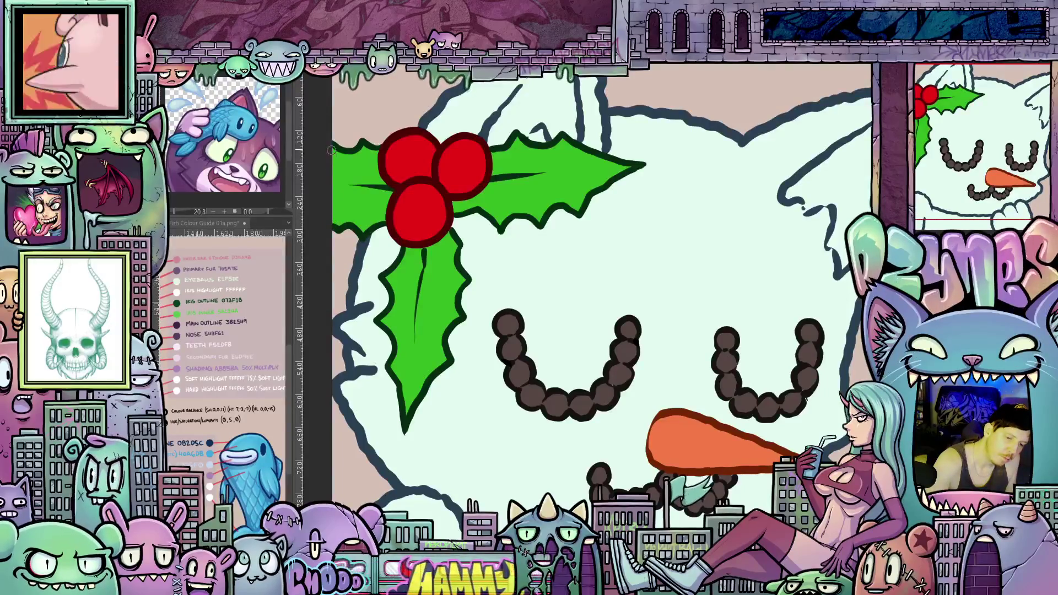
pyautogui.scroll(-5, 707, 326)
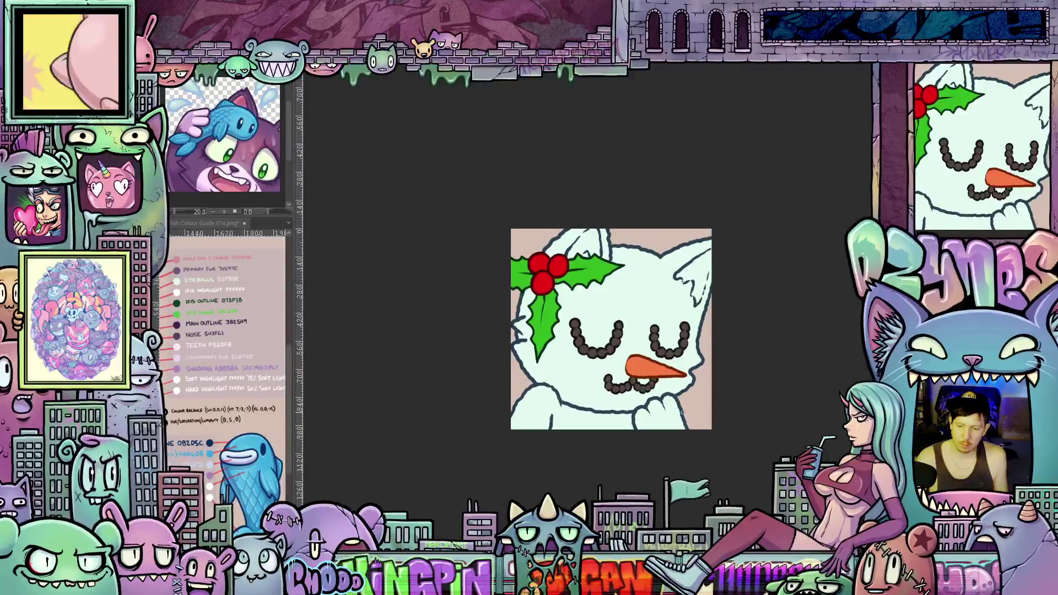
pyautogui.scroll(4, 682, 412)
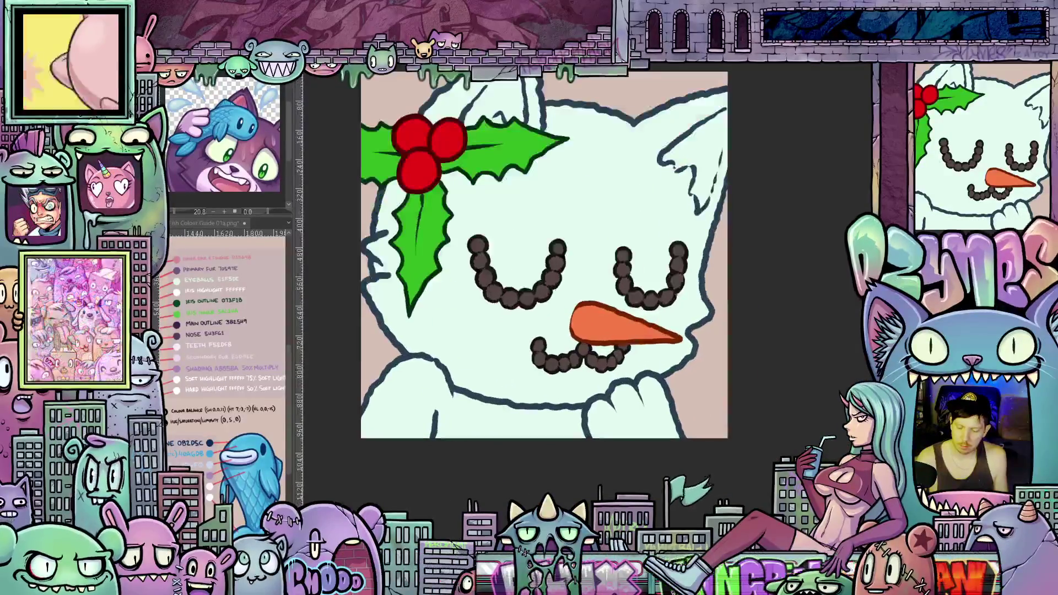
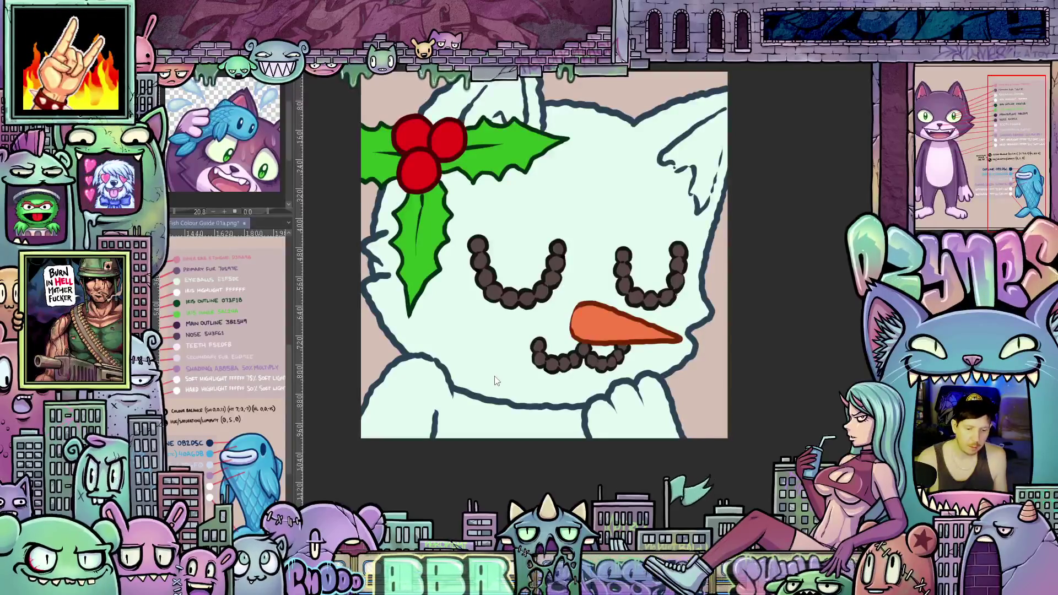
# Step: Draw a lavender shading line along the snowman-cat's chin on the shading layer
pyautogui.scroll(1, 500, 374)
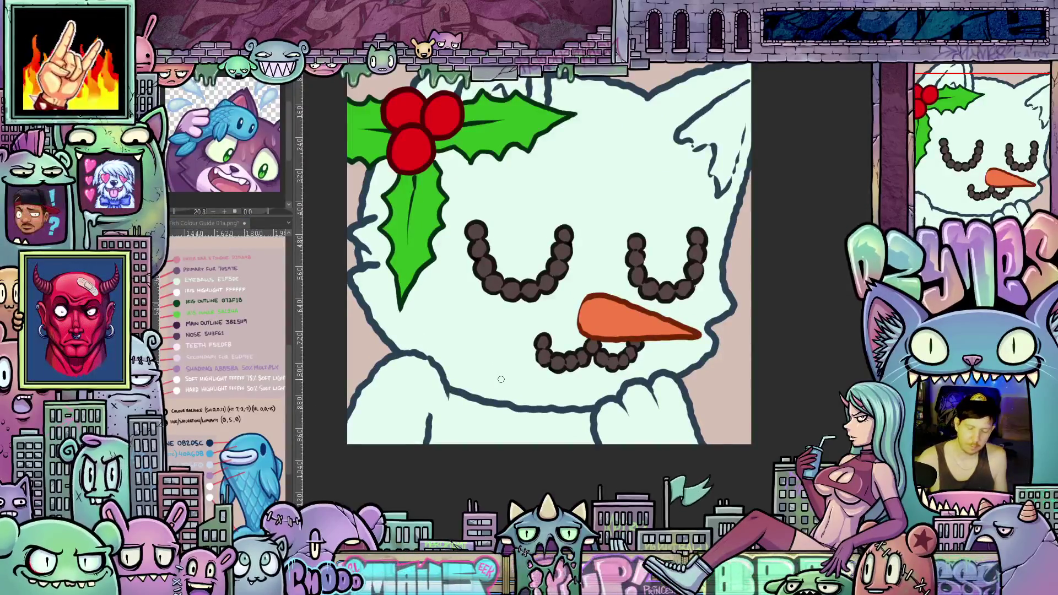
pyautogui.moveTo(693, 446)
pyautogui.mouseDown()
pyautogui.moveTo(606, 482)
pyautogui.moveTo(560, 488)
pyautogui.mouseUp()
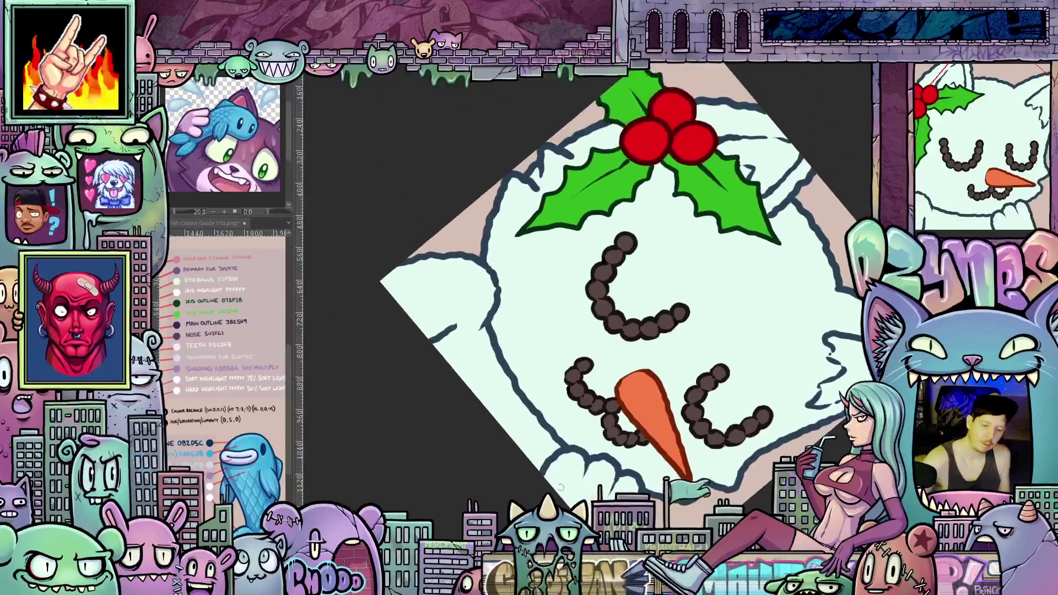
pyautogui.moveTo(523, 259); pyautogui.dragTo(522, 333)
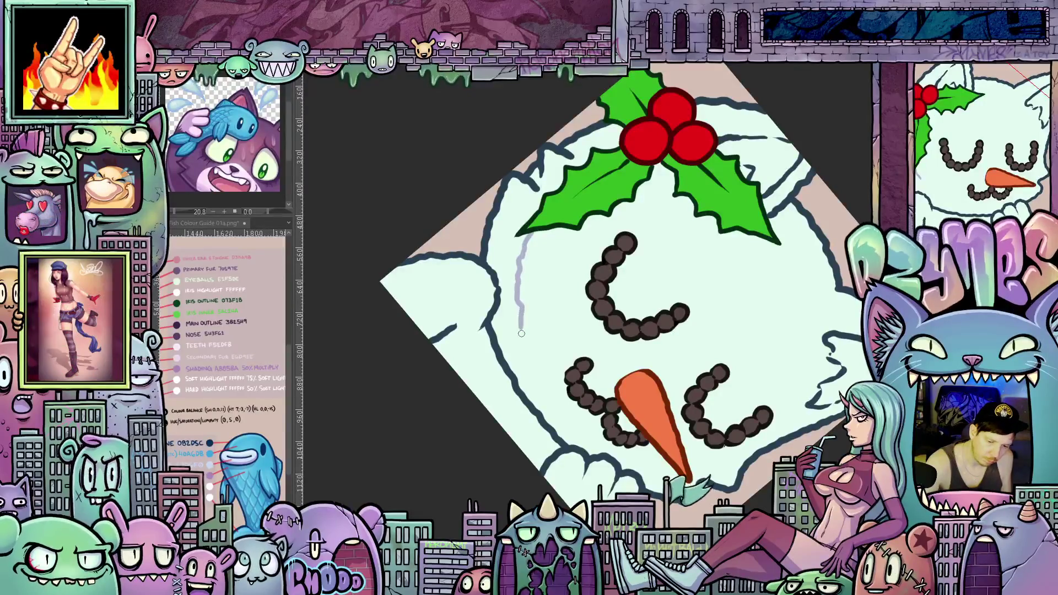
pyautogui.moveTo(545, 395)
pyautogui.mouseDown()
pyautogui.moveTo(562, 422)
pyautogui.moveTo(717, 366)
pyautogui.mouseUp()
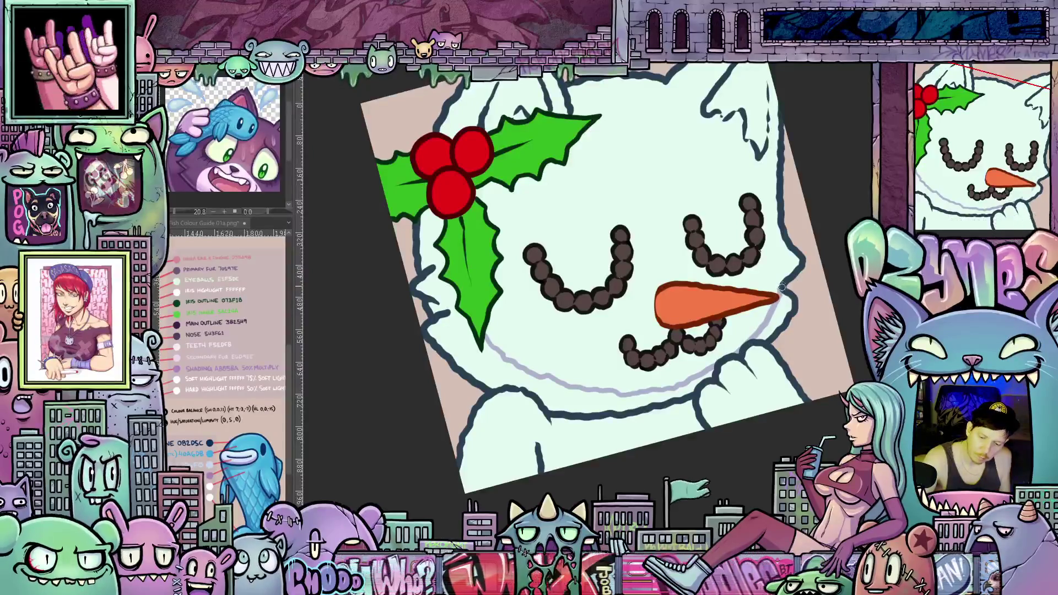
# Step: Fill the band under the chin line with lavender
pyautogui.click(648, 402)
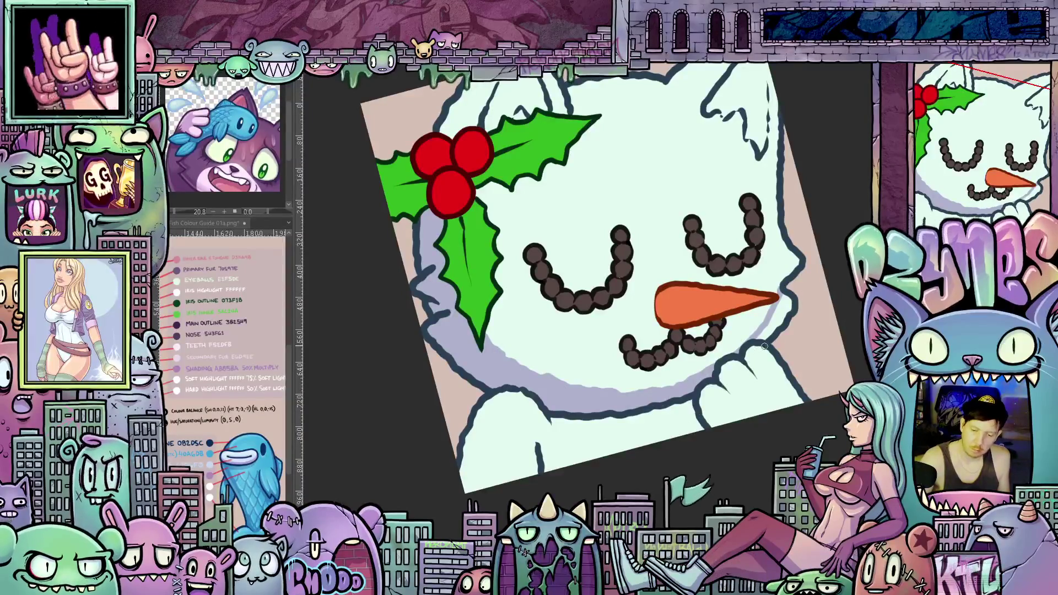
pyautogui.moveTo(764, 346)
pyautogui.mouseDown()
pyautogui.moveTo(739, 372)
pyautogui.moveTo(754, 350)
pyautogui.mouseUp()
pyautogui.moveTo(756, 395); pyautogui.dragTo(787, 258)
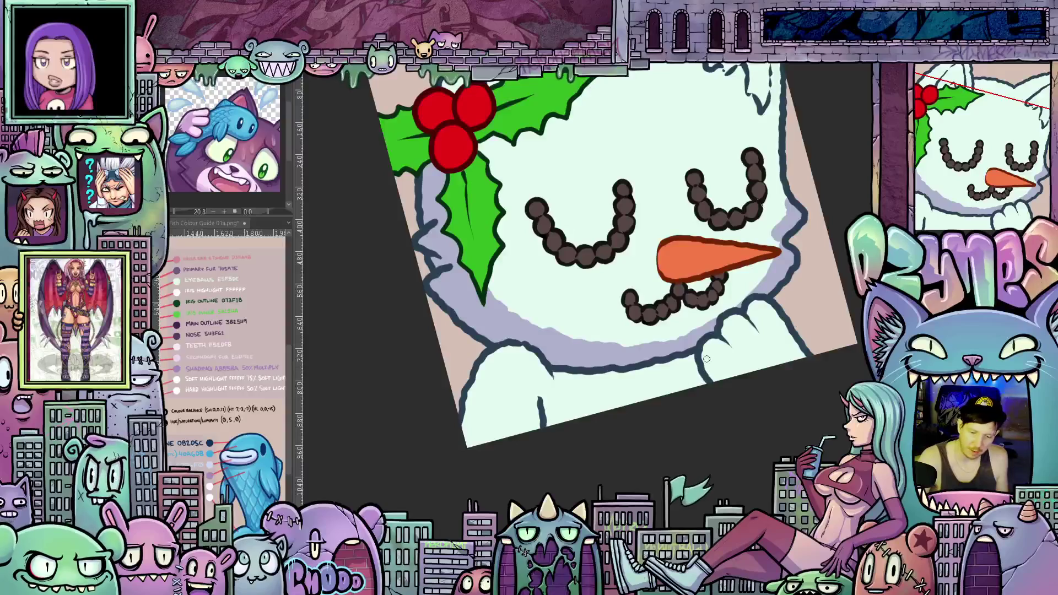
# Step: Paint lavender shading strokes down the left side of the head and along the left arm
pyautogui.moveTo(551, 374); pyautogui.dragTo(625, 397)
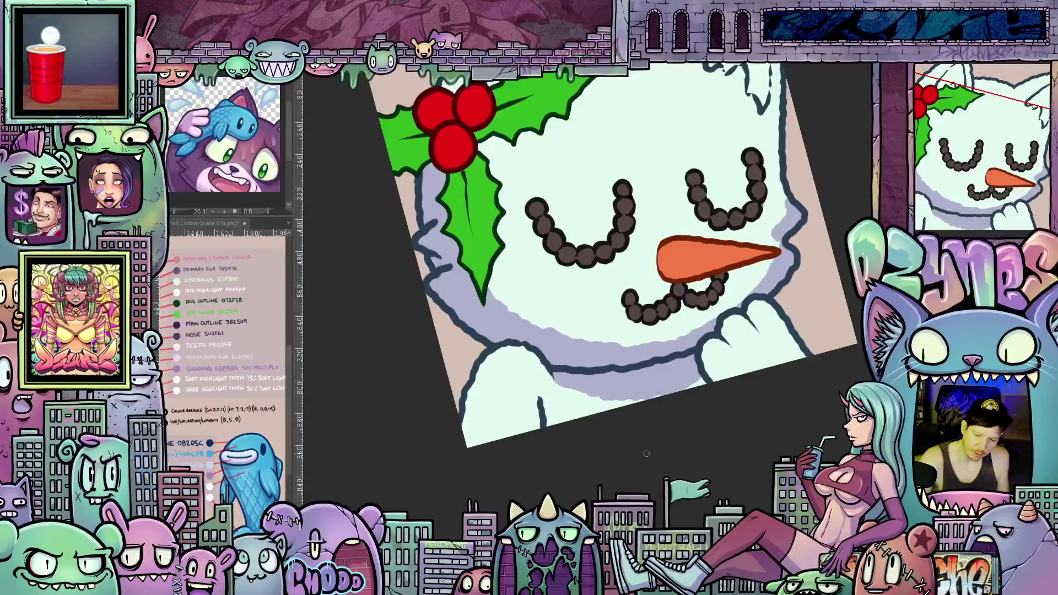
pyautogui.moveTo(501, 361)
pyautogui.mouseDown()
pyautogui.moveTo(480, 441)
pyautogui.moveTo(480, 419)
pyautogui.moveTo(463, 413)
pyautogui.moveTo(588, 400)
pyautogui.moveTo(569, 376)
pyautogui.moveTo(579, 354)
pyautogui.moveTo(639, 339)
pyautogui.moveTo(632, 364)
pyautogui.mouseUp()
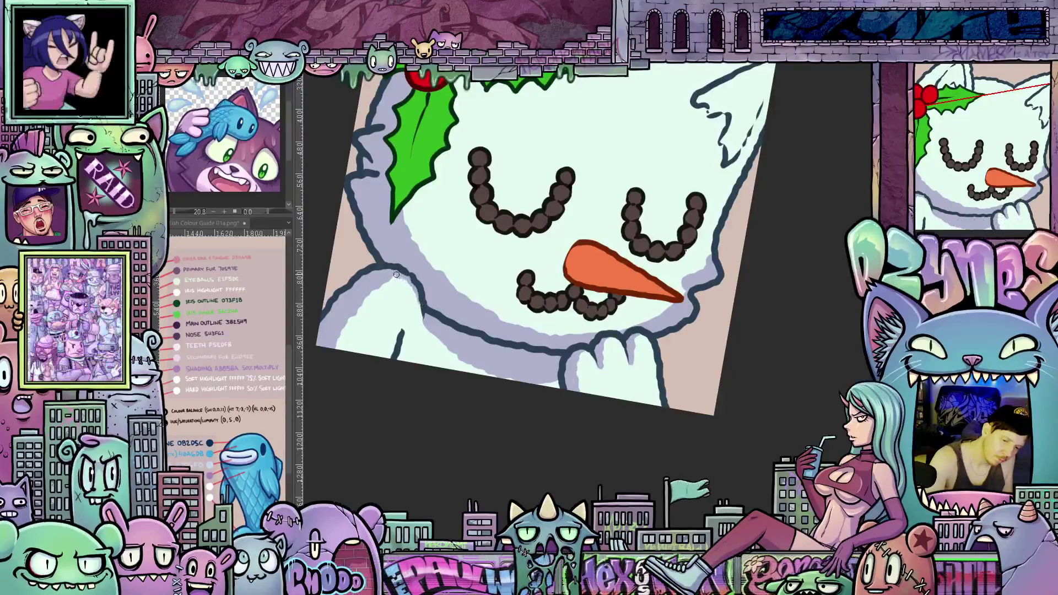
pyautogui.moveTo(581, 411); pyautogui.dragTo(787, 497)
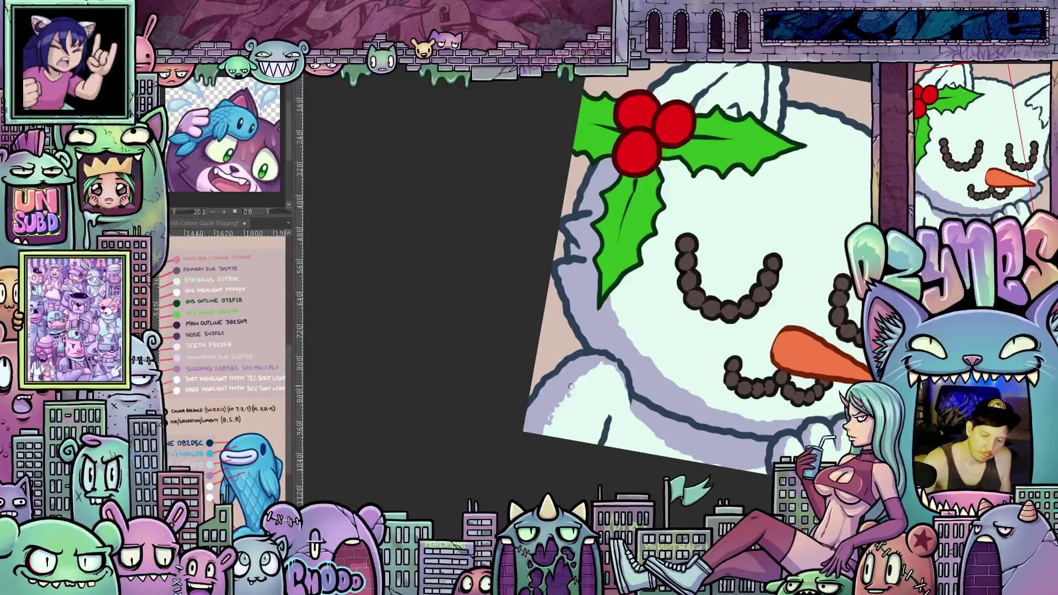
pyautogui.moveTo(675, 475); pyautogui.dragTo(613, 508)
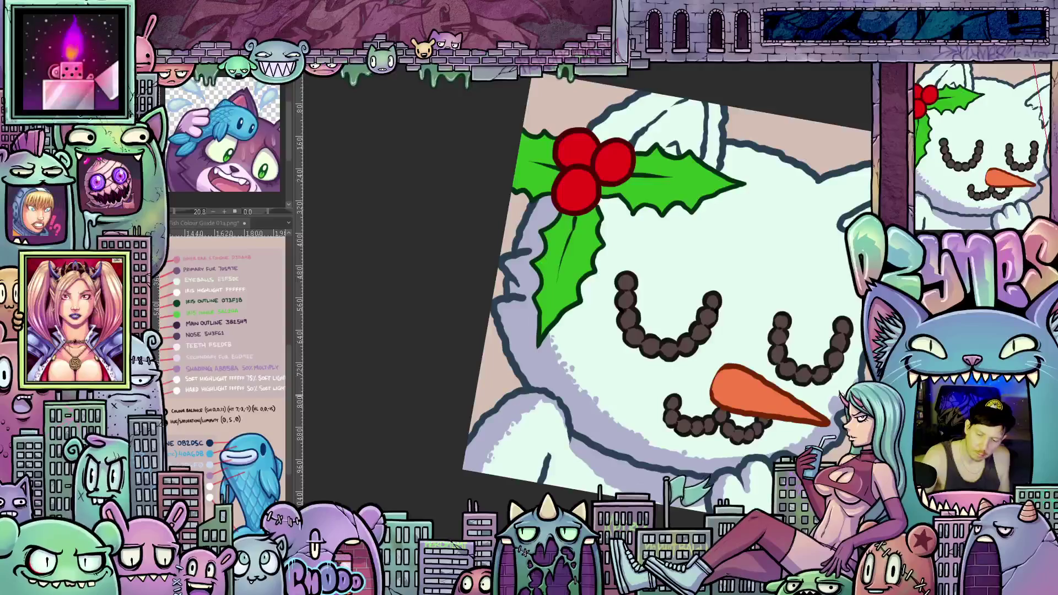
pyautogui.moveTo(755, 443)
pyautogui.mouseDown()
pyautogui.moveTo(716, 507)
pyautogui.moveTo(769, 497)
pyautogui.moveTo(802, 516)
pyautogui.mouseUp()
pyautogui.moveTo(769, 435); pyautogui.dragTo(712, 388)
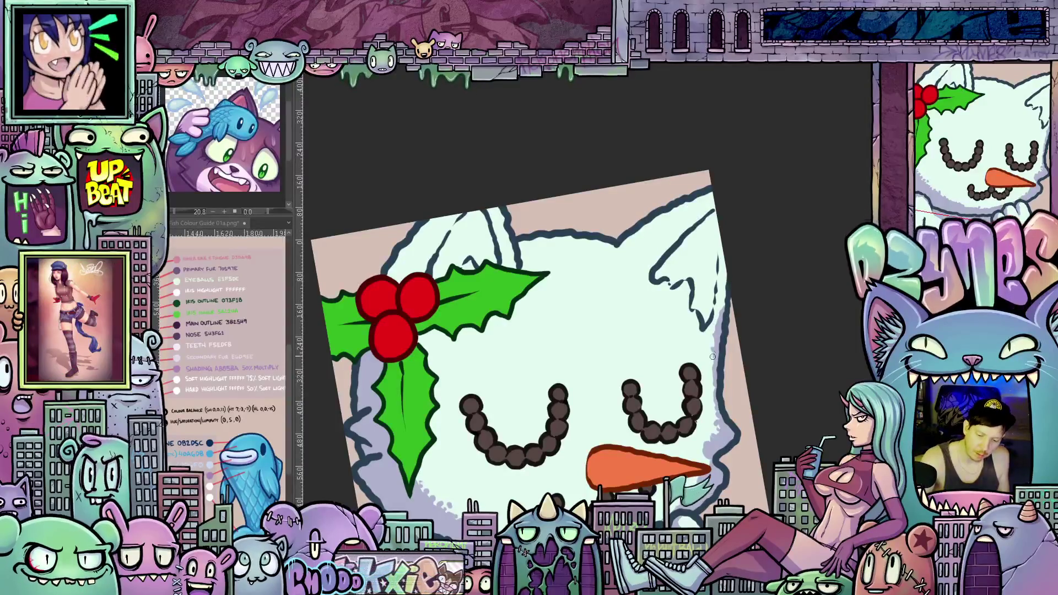
# Step: Shade the inner ear edge lavender, then undo a trial lavender fill of the body
pyautogui.moveTo(714, 384); pyautogui.dragTo(678, 466)
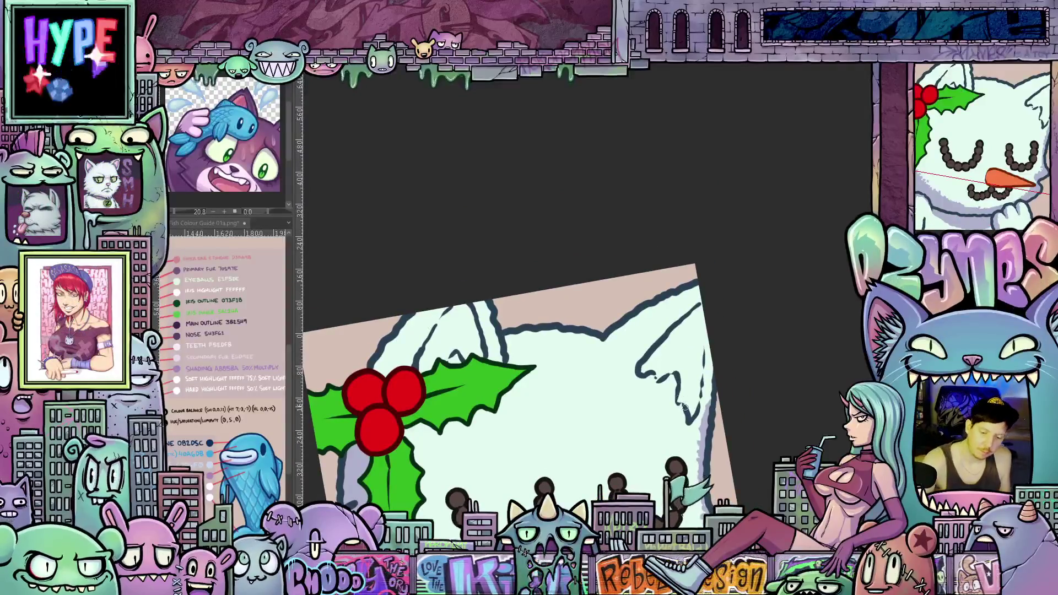
pyautogui.moveTo(682, 388)
pyautogui.mouseDown()
pyautogui.moveTo(677, 366)
pyautogui.moveTo(700, 304)
pyautogui.mouseUp()
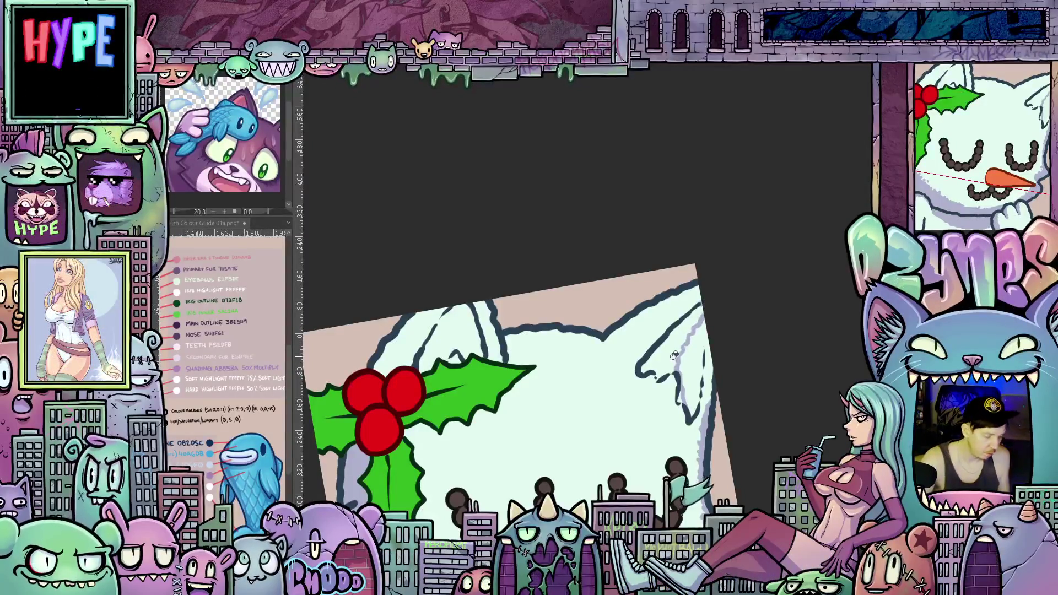
pyautogui.click(674, 355)
pyautogui.hotkey('ctrl', 'z')
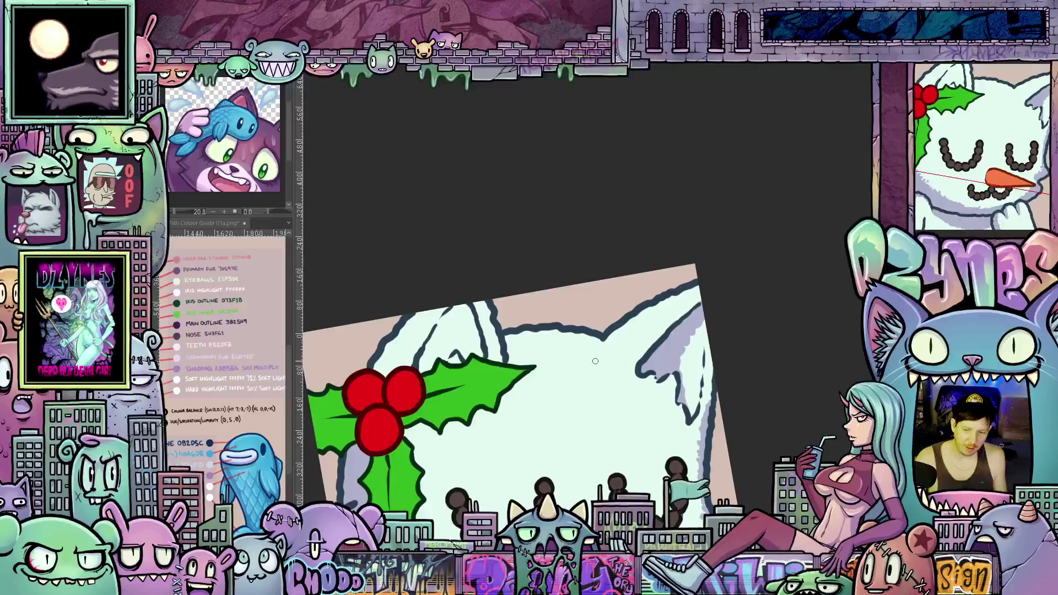
# Step: Touch up the upper-left ear outline and add faint lavender shading inside the ear
pyautogui.moveTo(541, 368); pyautogui.dragTo(655, 318)
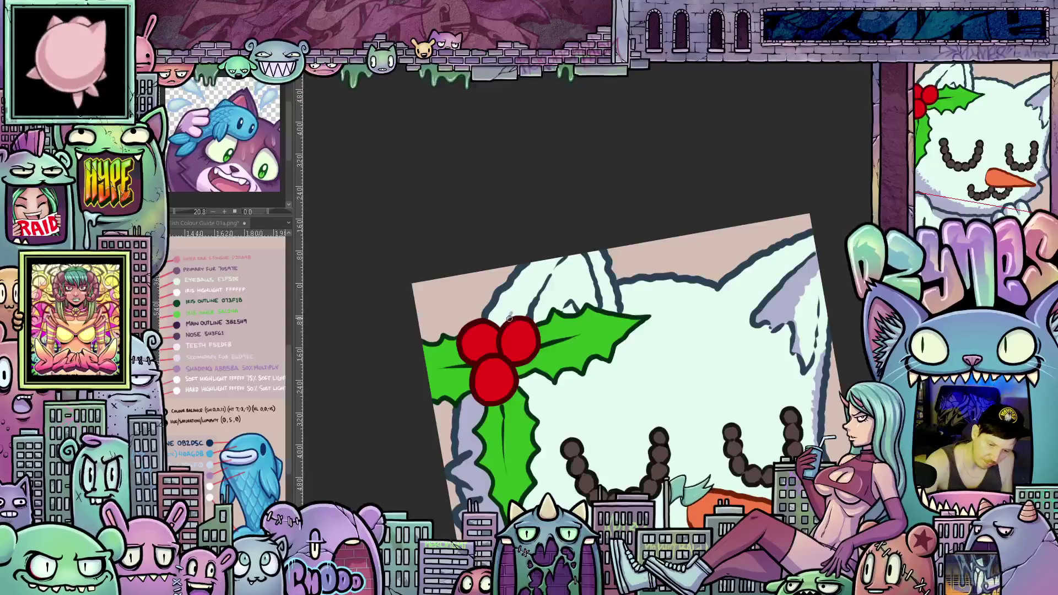
pyautogui.moveTo(525, 284)
pyautogui.mouseDown()
pyautogui.moveTo(543, 259)
pyautogui.moveTo(505, 297)
pyautogui.mouseUp()
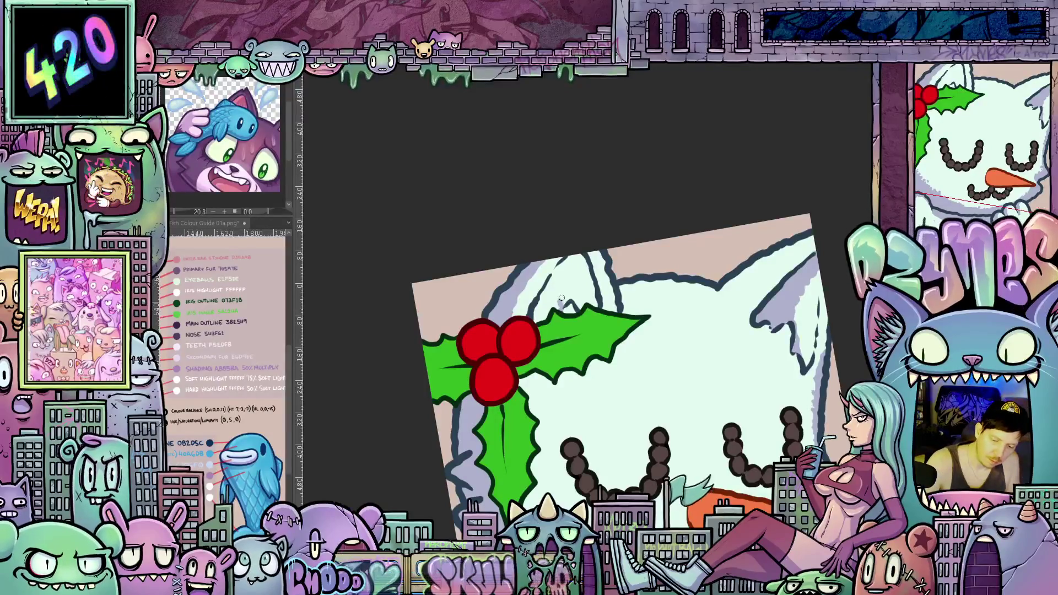
pyautogui.moveTo(562, 298); pyautogui.dragTo(560, 287)
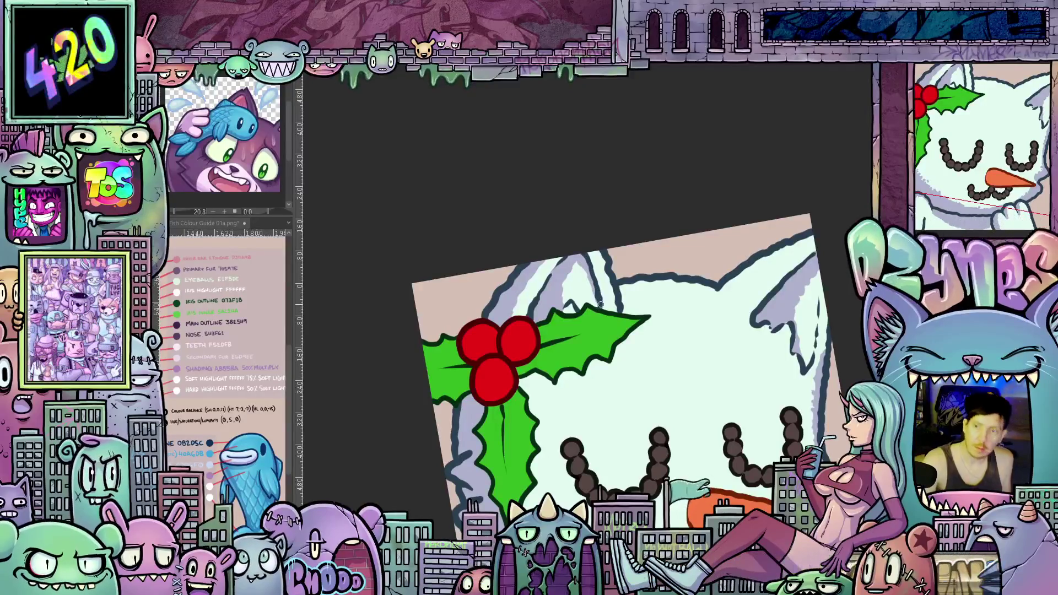
pyautogui.moveTo(646, 409)
pyautogui.mouseDown()
pyautogui.moveTo(649, 389)
pyautogui.moveTo(599, 393)
pyautogui.mouseUp()
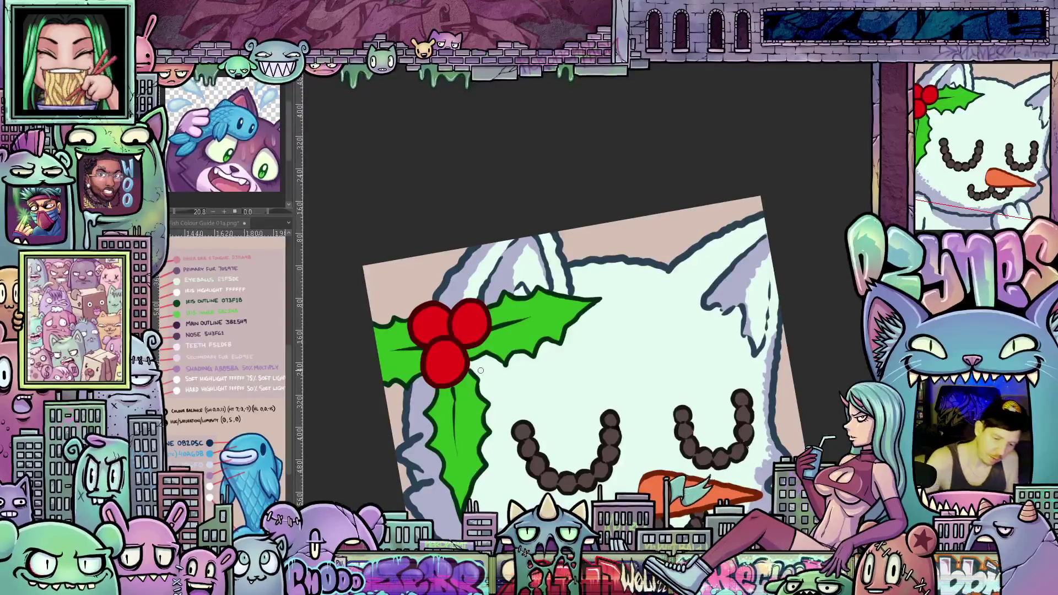
# Step: Paint grey-lavender shading beneath the holly leaf's right tips, then bring the whole face into view
pyautogui.moveTo(475, 374)
pyautogui.mouseDown()
pyautogui.moveTo(509, 383)
pyautogui.moveTo(593, 320)
pyautogui.mouseUp()
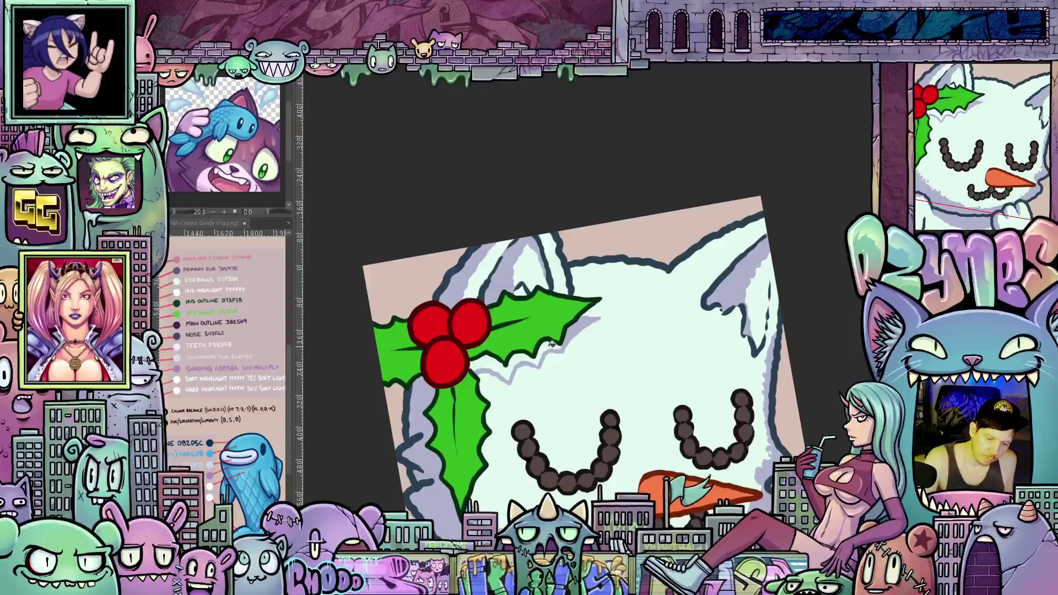
pyautogui.moveTo(557, 344); pyautogui.dragTo(475, 379)
pyautogui.moveTo(552, 436)
pyautogui.mouseDown()
pyautogui.moveTo(552, 414)
pyautogui.moveTo(554, 461)
pyautogui.mouseUp()
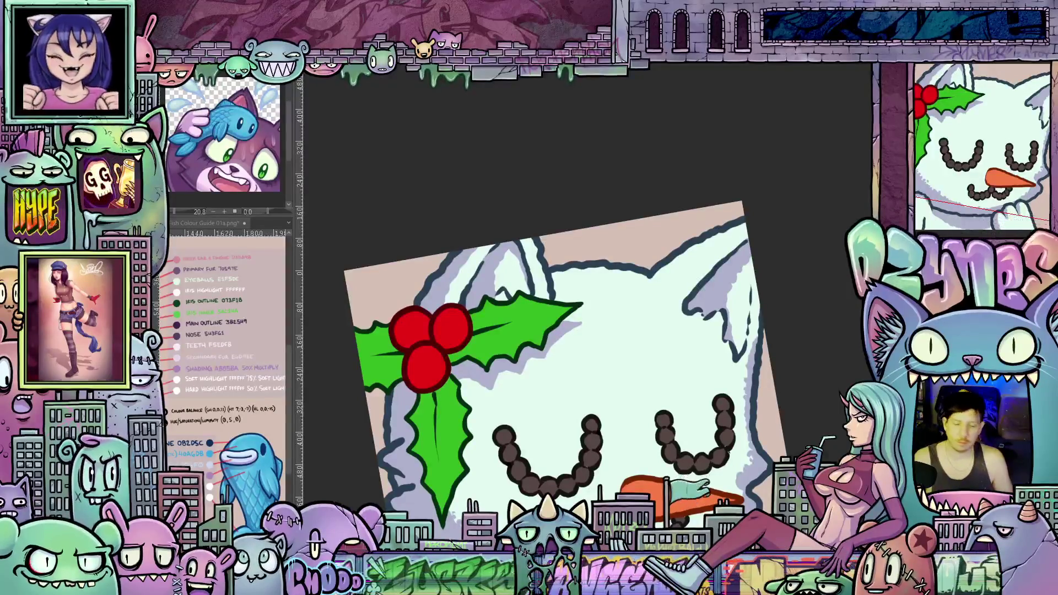
pyautogui.moveTo(529, 470); pyautogui.dragTo(548, 409)
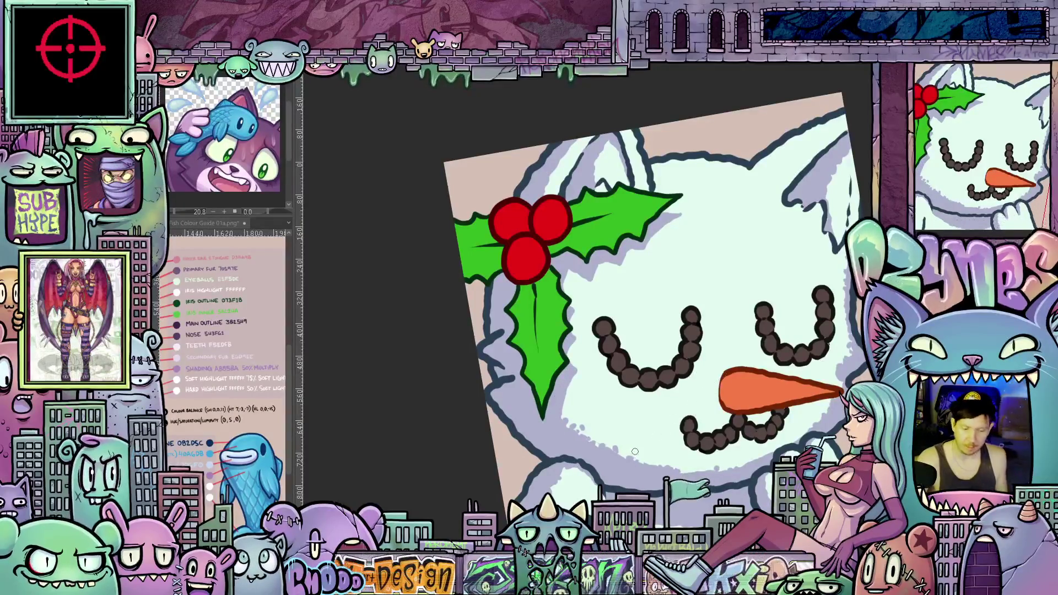
pyautogui.moveTo(667, 437); pyautogui.dragTo(699, 460)
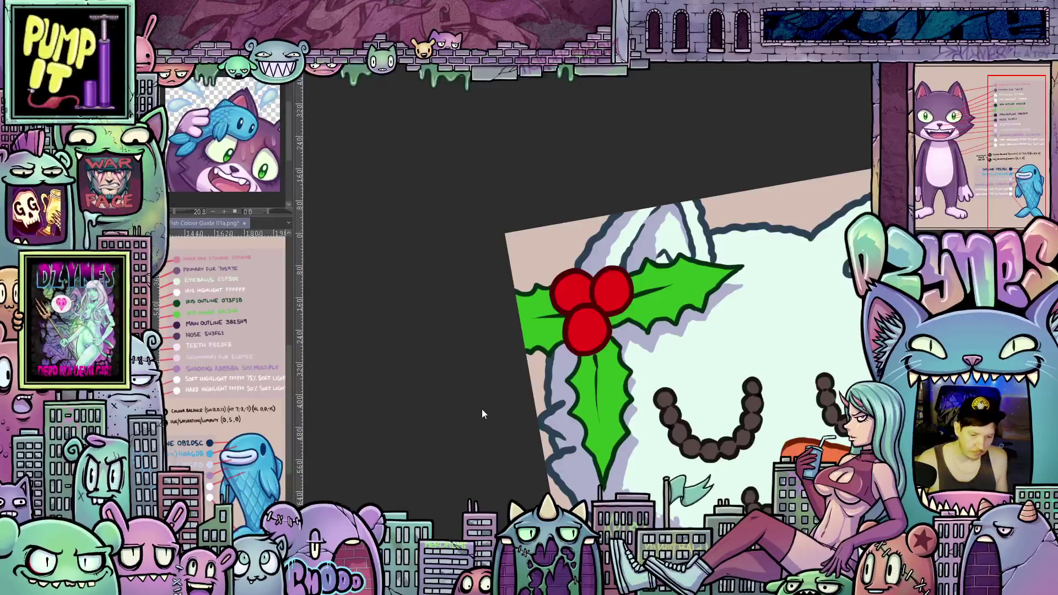
pyautogui.moveTo(481, 414)
pyautogui.mouseDown()
pyautogui.moveTo(329, 318)
pyautogui.moveTo(301, 314)
pyautogui.moveTo(341, 430)
pyautogui.mouseUp()
# Step: Darken the carrot nose's lower edge with deeper orange shading
pyautogui.moveTo(609, 360)
pyautogui.mouseDown()
pyautogui.moveTo(667, 329)
pyautogui.moveTo(619, 368)
pyautogui.moveTo(656, 347)
pyautogui.mouseUp()
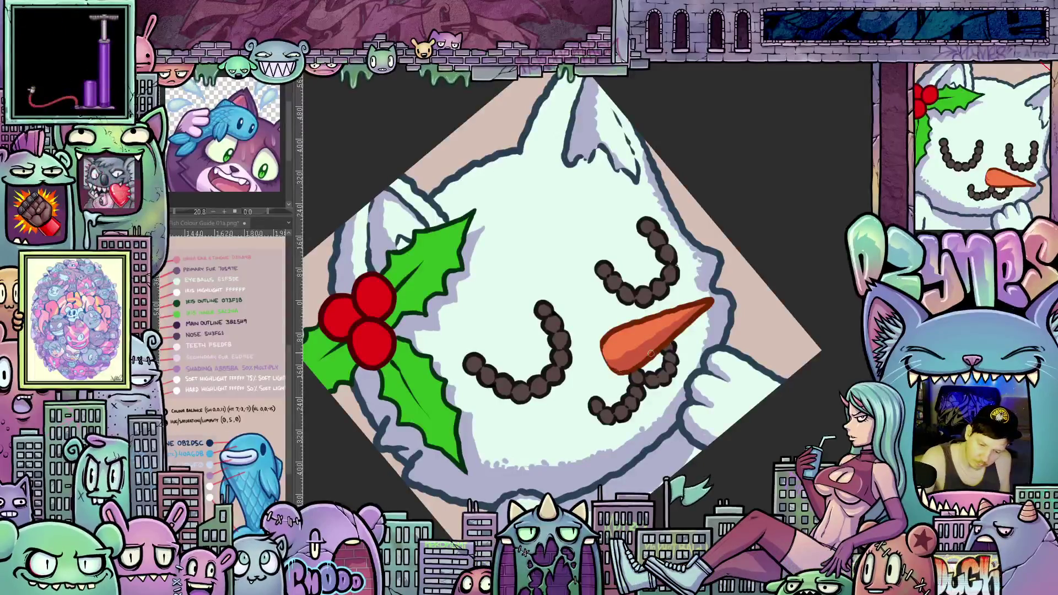
pyautogui.moveTo(731, 379); pyautogui.dragTo(670, 461)
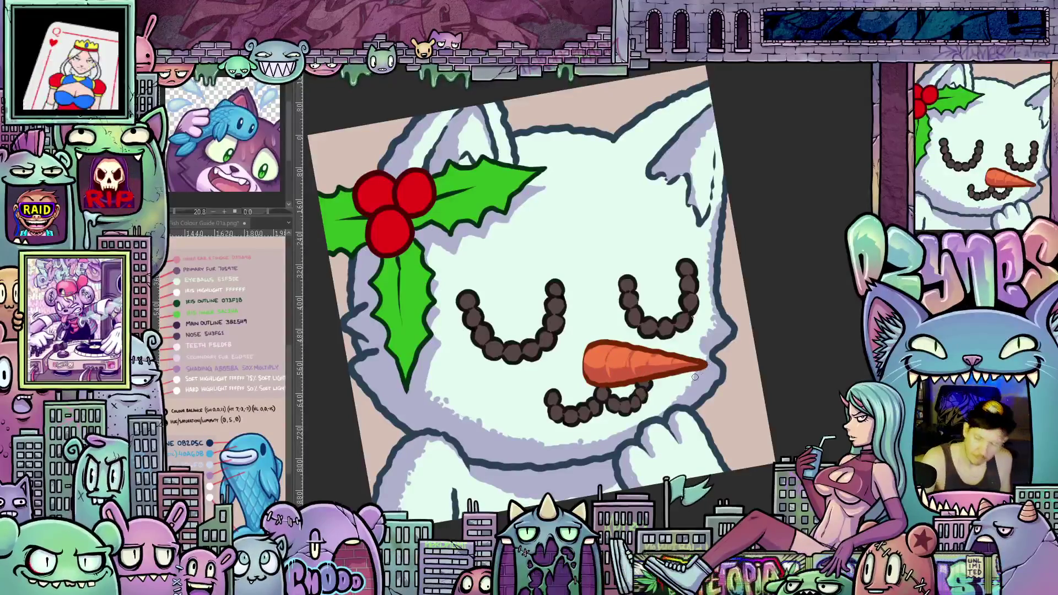
pyautogui.moveTo(677, 434); pyautogui.dragTo(697, 415)
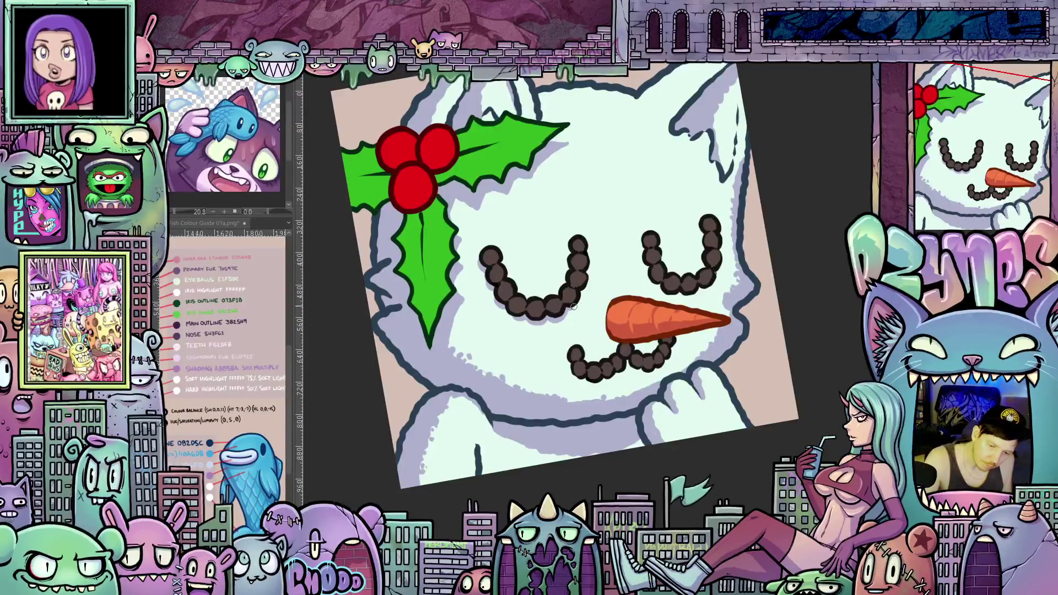
pyautogui.moveTo(587, 282); pyautogui.dragTo(682, 401)
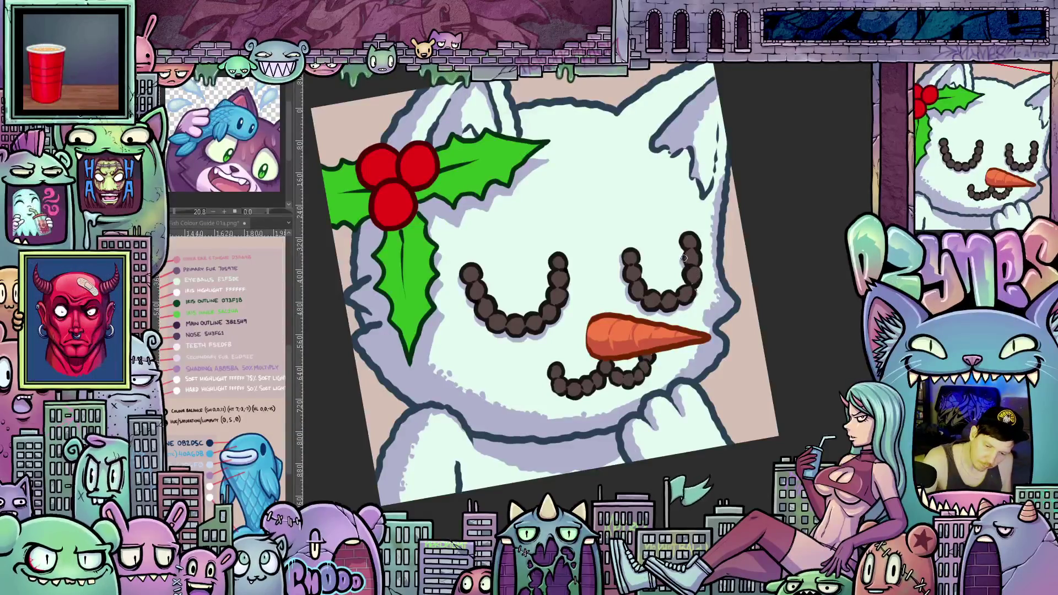
# Step: Add a short dark touch-up stroke along the cat's ear outline
pyautogui.moveTo(704, 293); pyautogui.dragTo(783, 308)
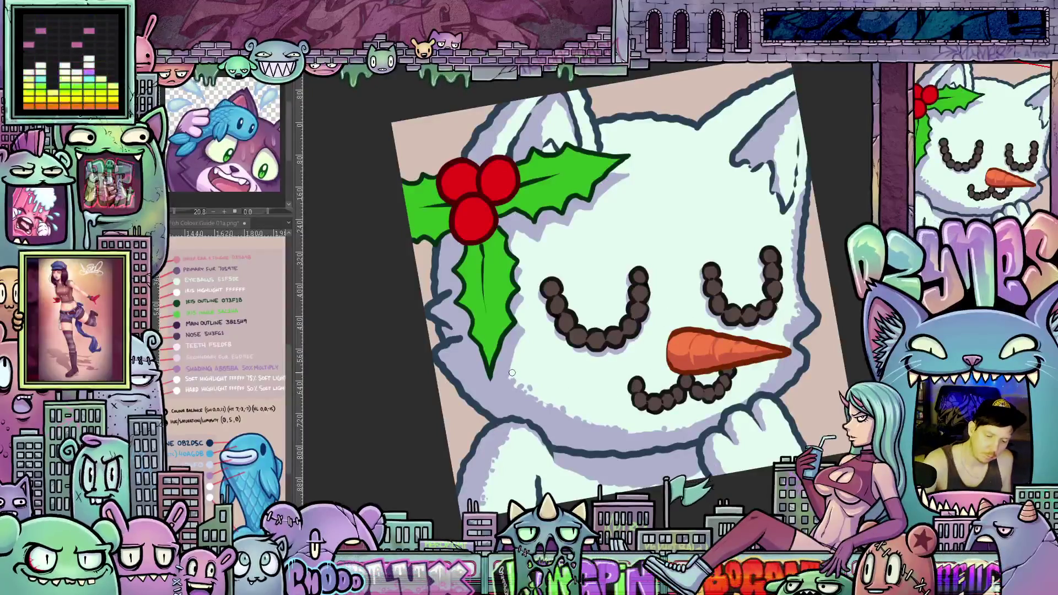
pyautogui.moveTo(611, 446)
pyautogui.mouseDown()
pyautogui.moveTo(590, 444)
pyautogui.moveTo(506, 377)
pyautogui.moveTo(494, 320)
pyautogui.mouseUp()
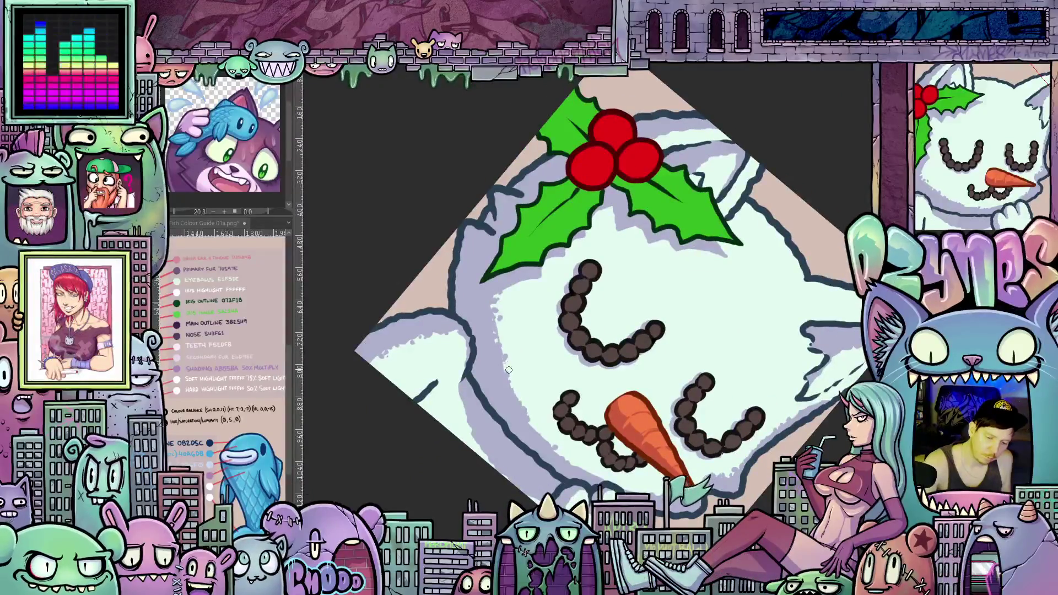
pyautogui.moveTo(581, 434)
pyautogui.mouseDown()
pyautogui.moveTo(622, 441)
pyautogui.moveTo(736, 426)
pyautogui.moveTo(634, 283)
pyautogui.mouseUp()
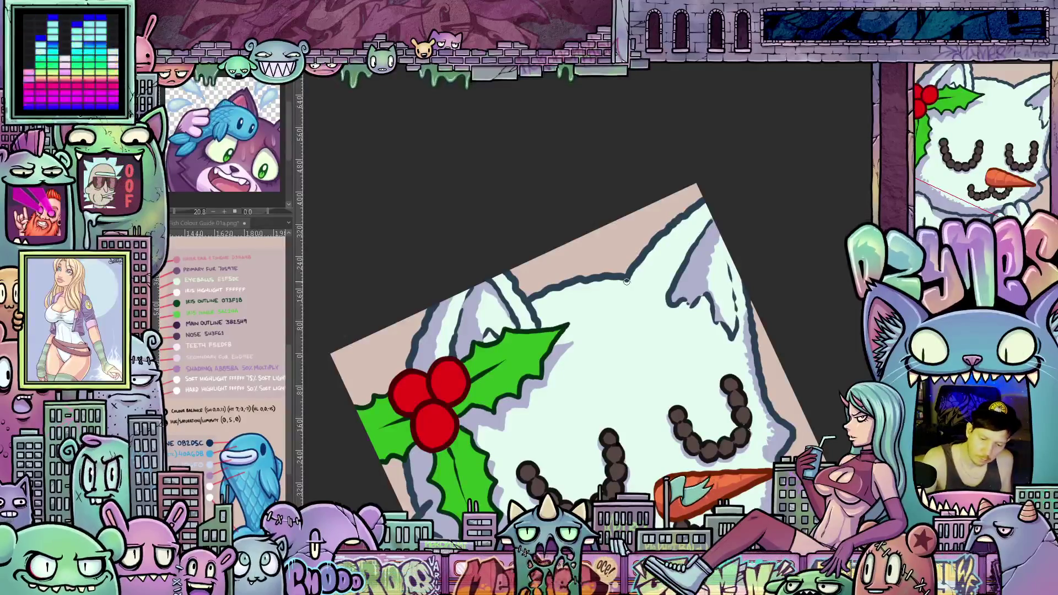
pyautogui.moveTo(651, 280)
pyautogui.mouseDown()
pyautogui.moveTo(708, 205)
pyautogui.moveTo(640, 269)
pyautogui.moveTo(638, 281)
pyautogui.moveTo(653, 254)
pyautogui.moveTo(645, 285)
pyautogui.mouseUp()
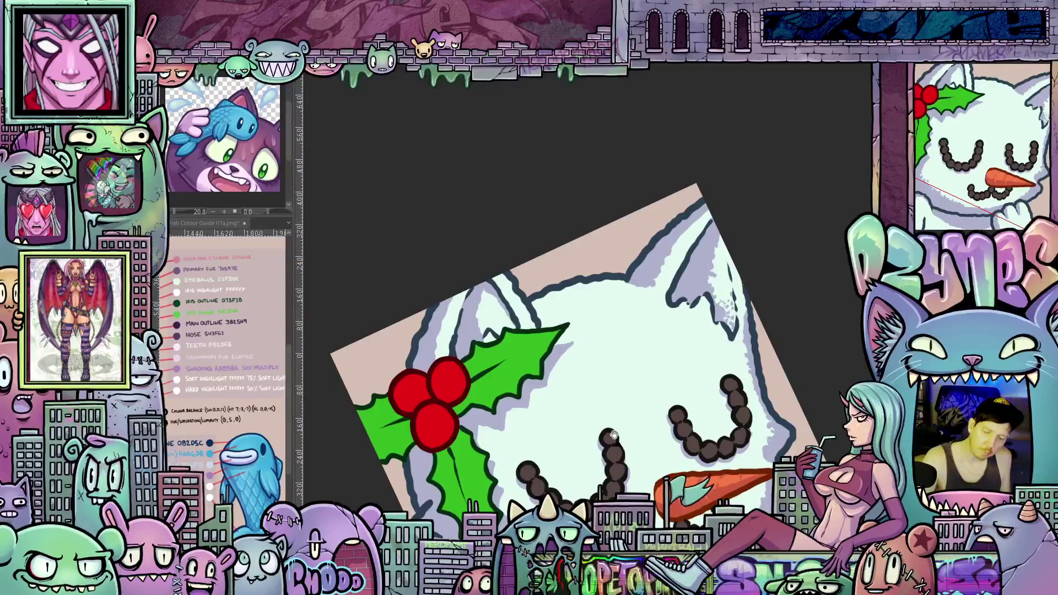
pyautogui.moveTo(717, 308); pyautogui.dragTo(796, 272)
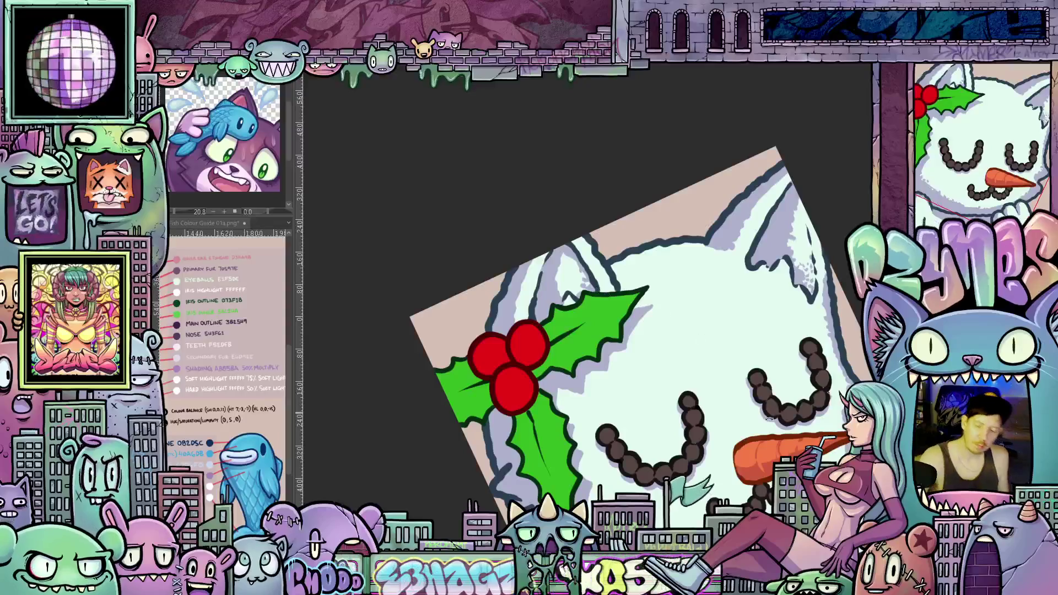
pyautogui.press('6')
pyautogui.scroll(-3, 780, 451)
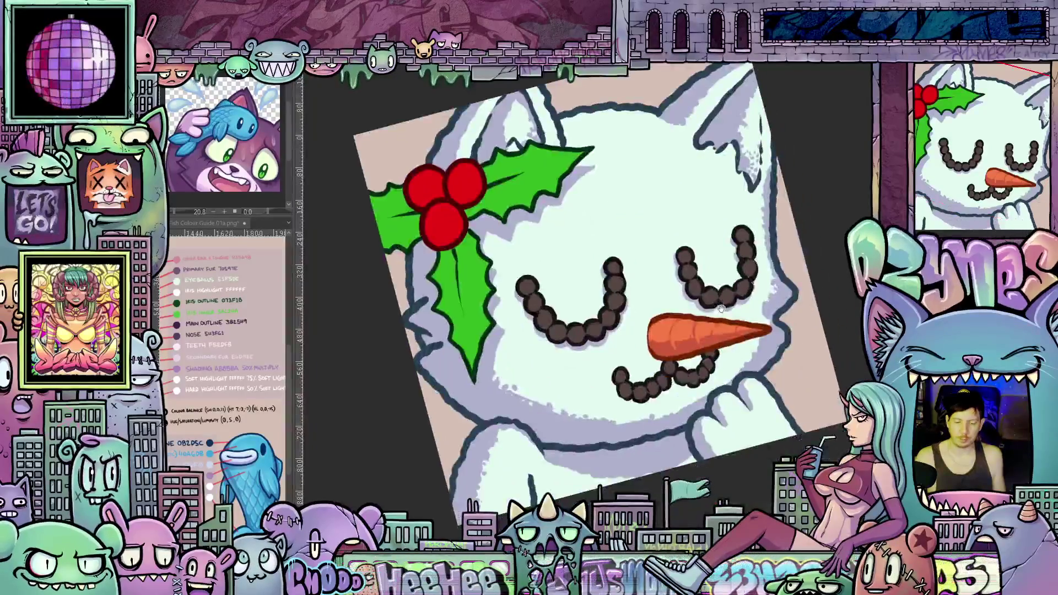
pyautogui.scroll(3, 673, 263)
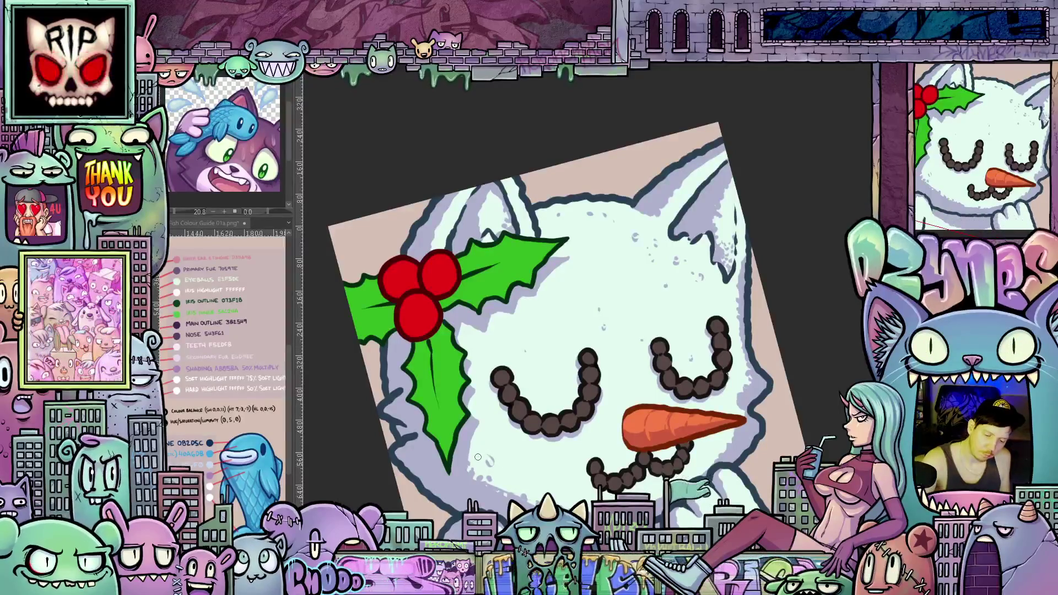
pyautogui.moveTo(573, 496); pyautogui.dragTo(587, 463)
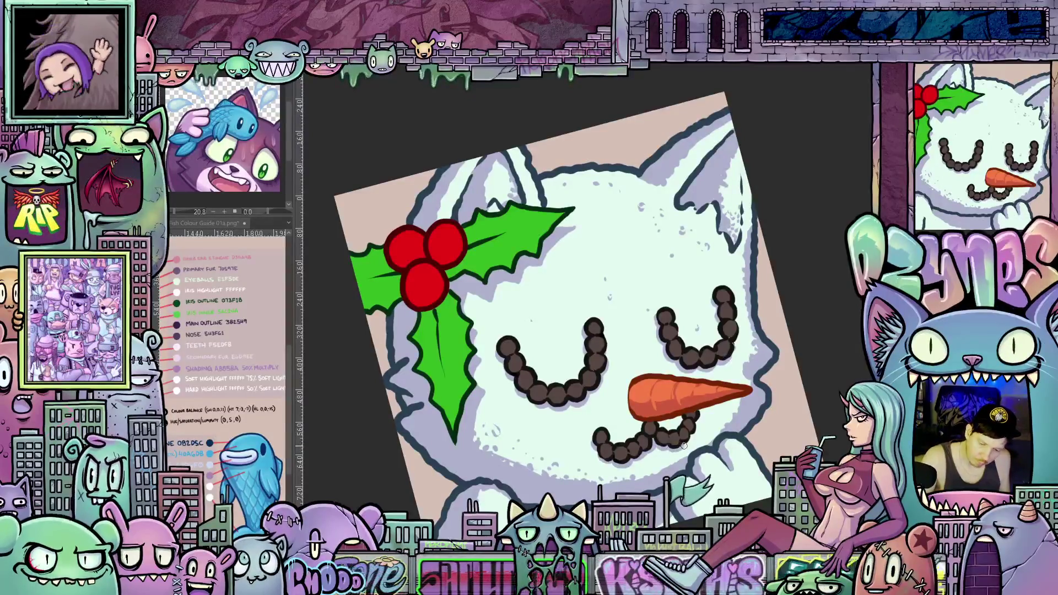
pyautogui.moveTo(696, 430)
pyautogui.mouseDown()
pyautogui.moveTo(719, 397)
pyautogui.moveTo(725, 318)
pyautogui.mouseUp()
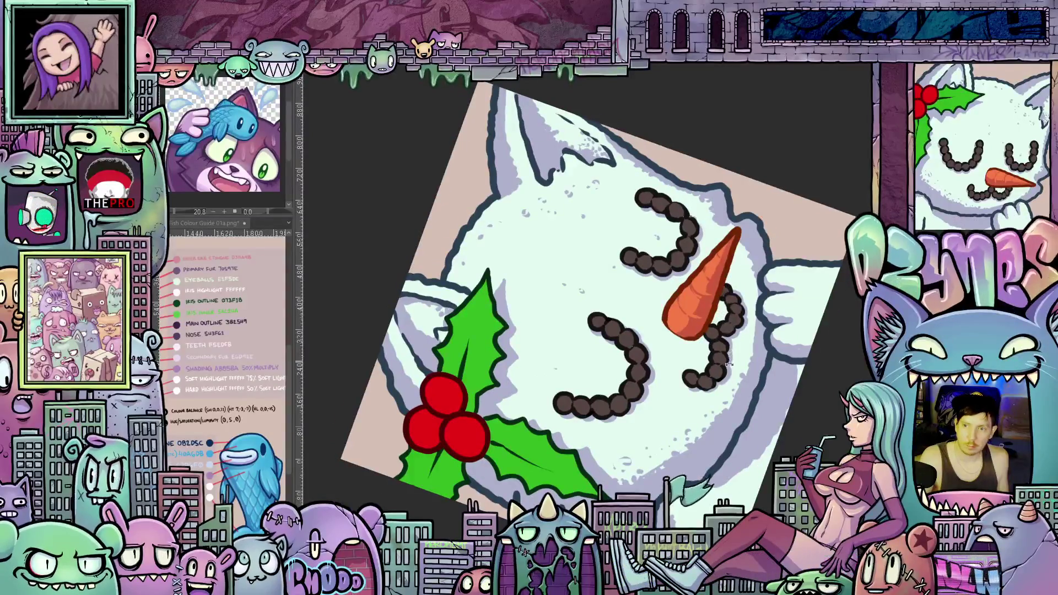
pyautogui.moveTo(722, 384); pyautogui.dragTo(681, 411)
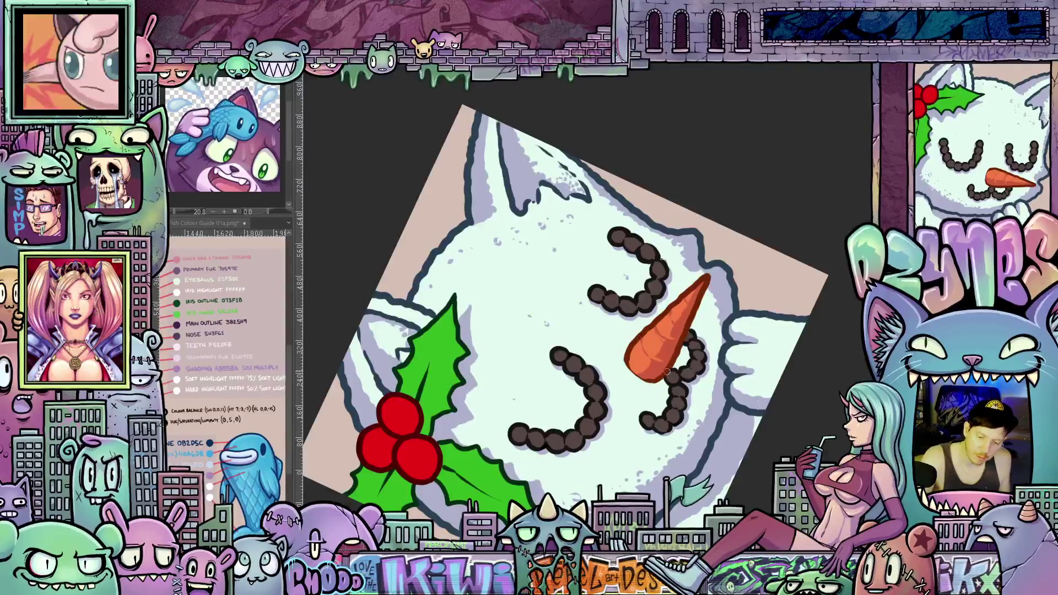
pyautogui.hotkey('ctrl', '0')
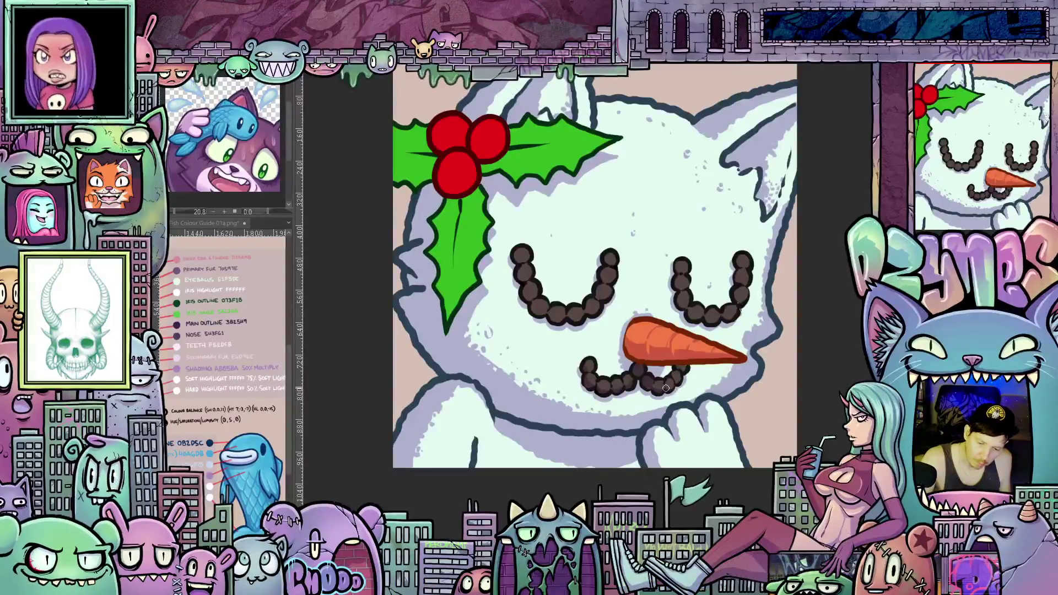
pyautogui.scroll(2, 684, 369)
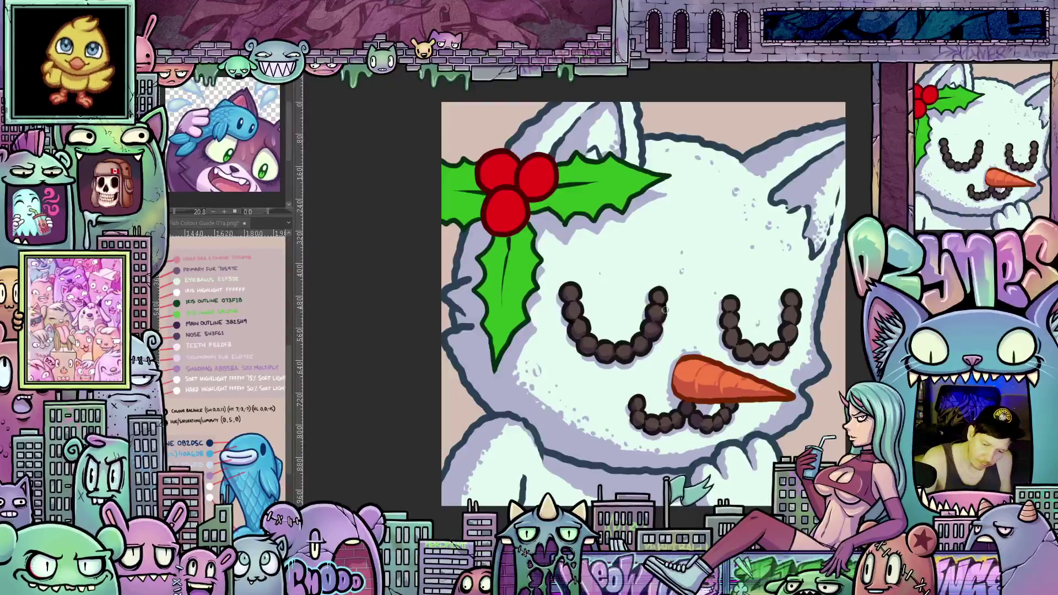
pyautogui.moveTo(660, 301); pyautogui.dragTo(609, 328)
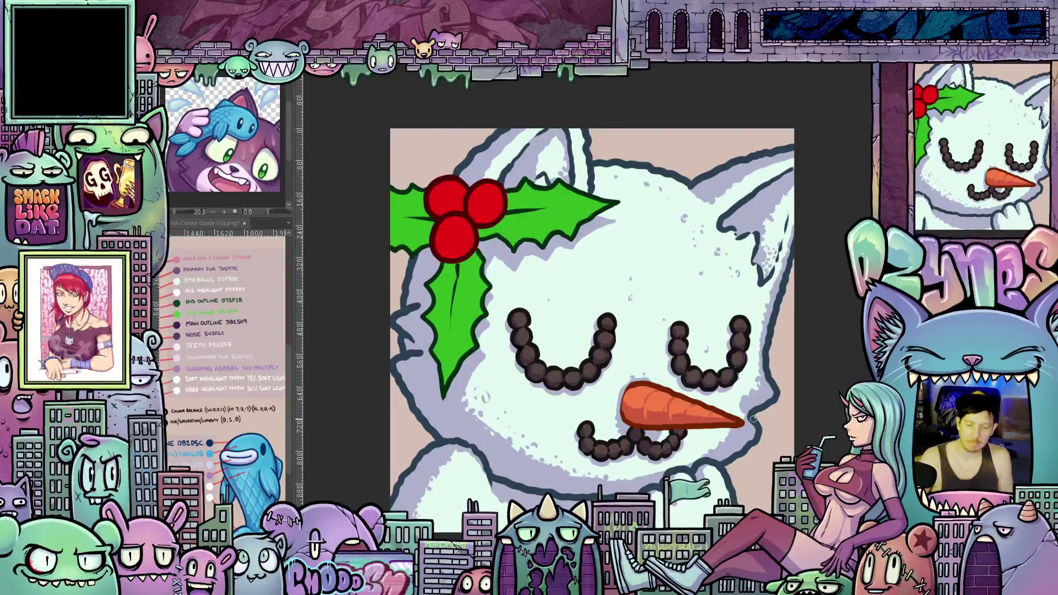
pyautogui.scroll(-4, 748, 421)
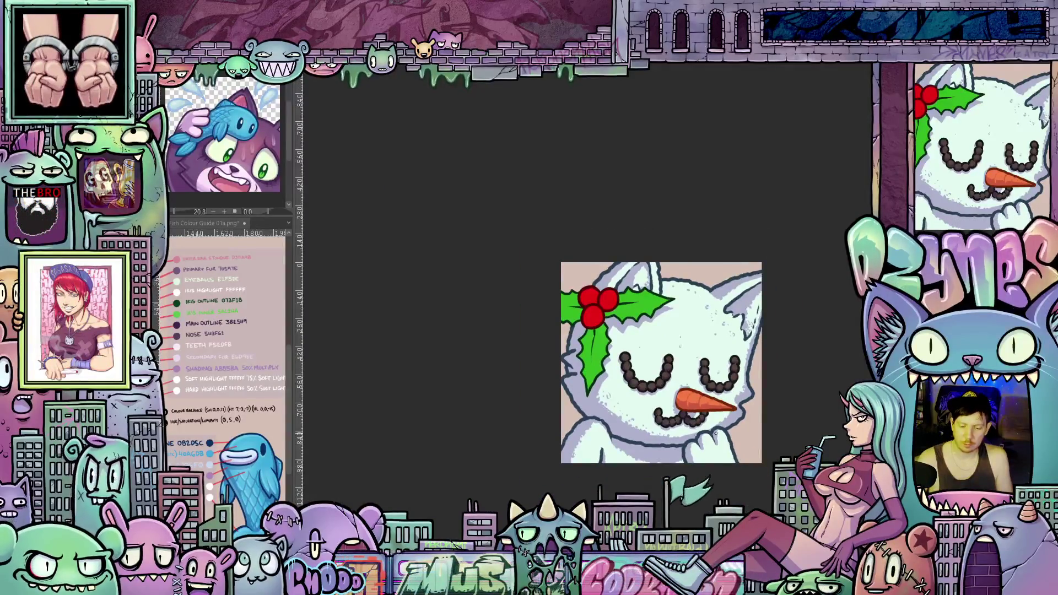
pyautogui.scroll(3, 716, 434)
pyautogui.scroll(1, 716, 433)
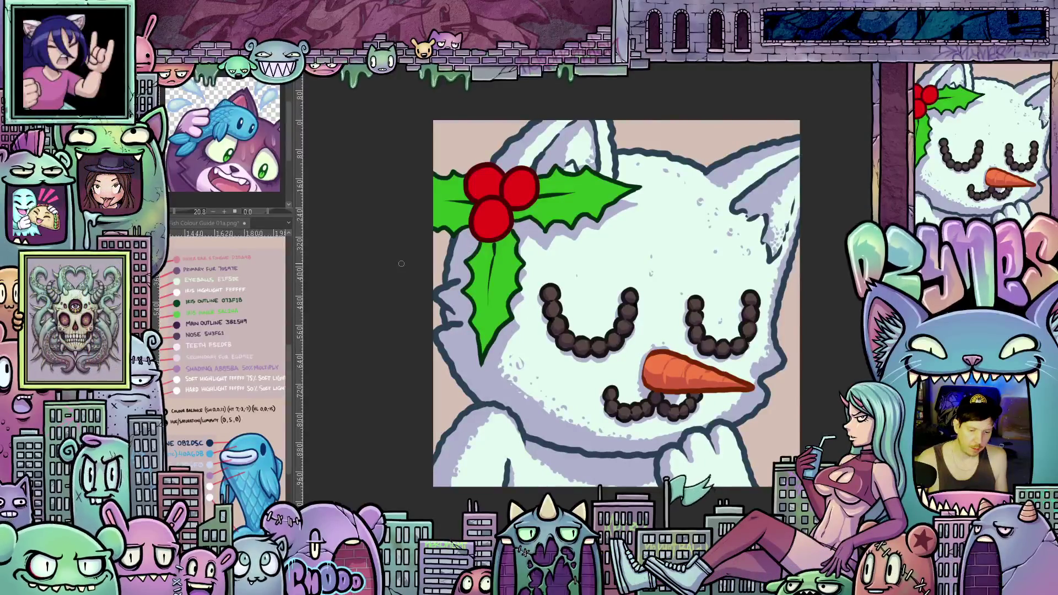
pyautogui.moveTo(401, 264); pyautogui.dragTo(427, 335)
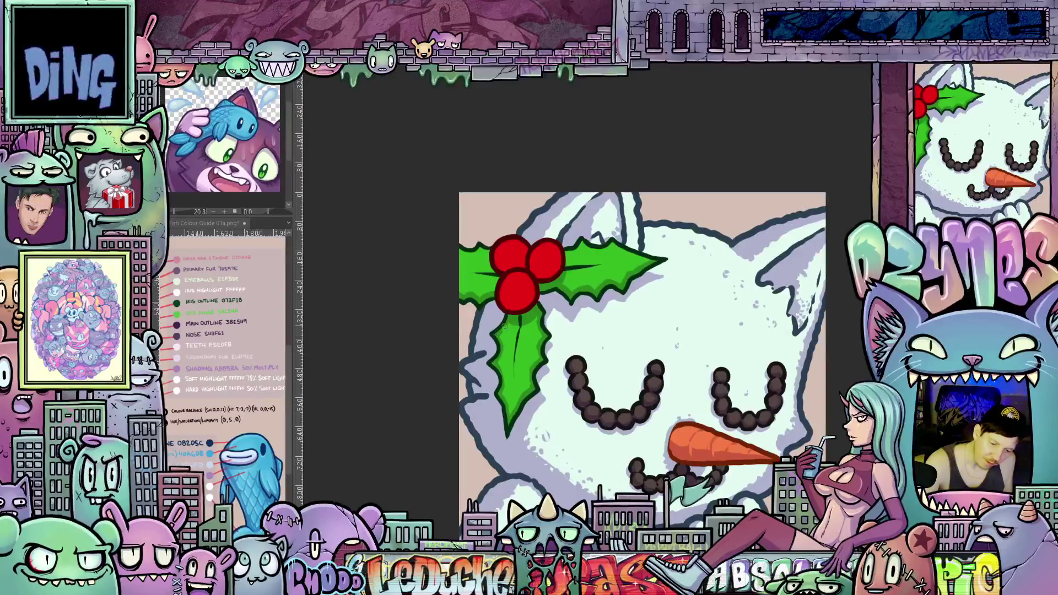
pyautogui.moveTo(586, 286); pyautogui.dragTo(657, 407)
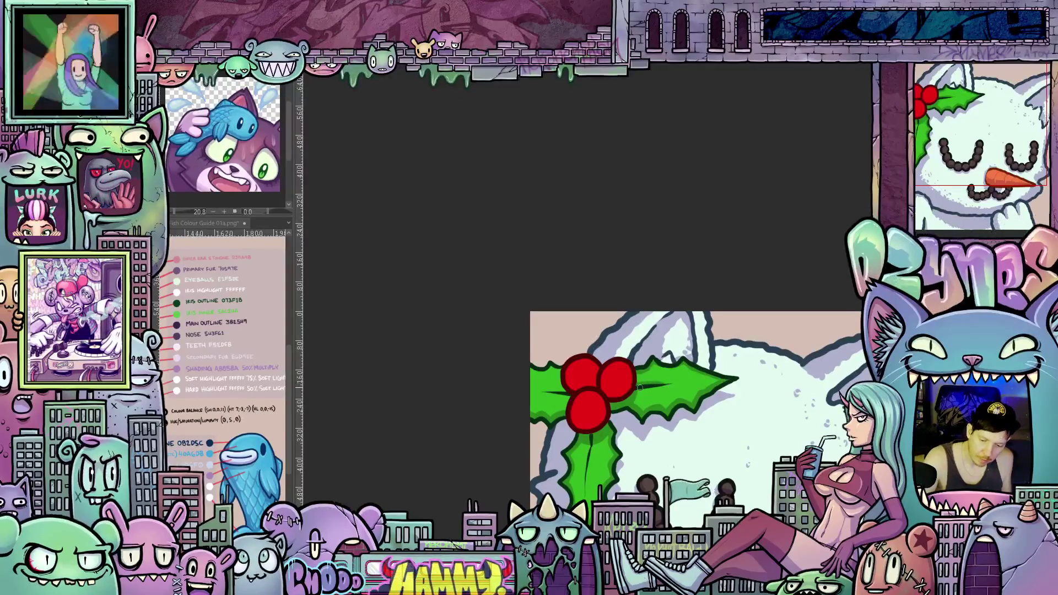
pyautogui.press('4')
pyautogui.press('4')
pyautogui.press('4')
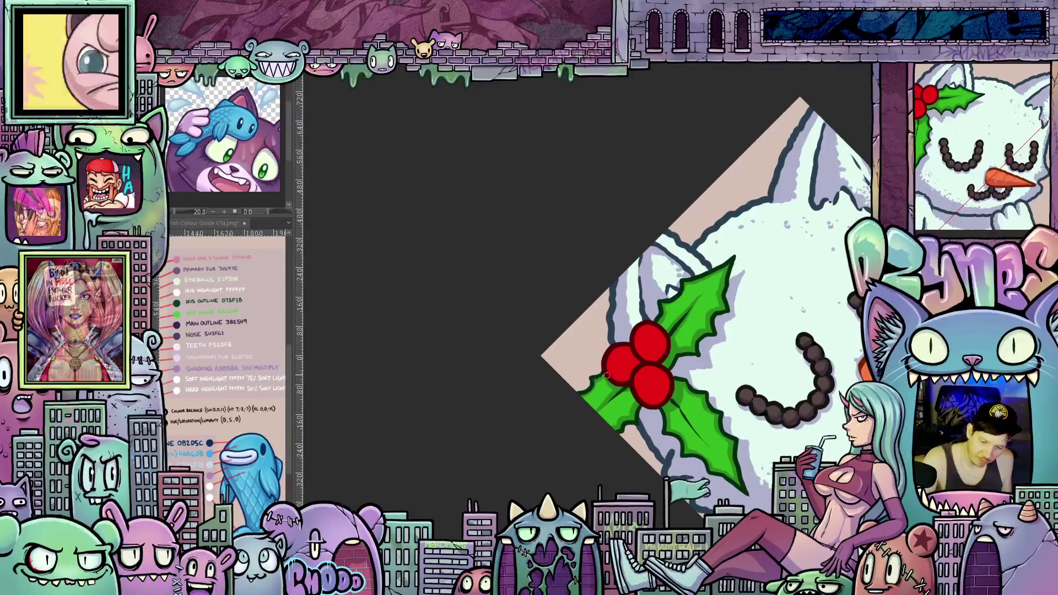
pyautogui.press('5')
pyautogui.moveTo(608, 455)
pyautogui.mouseDown()
pyautogui.moveTo(666, 398)
pyautogui.moveTo(613, 427)
pyautogui.mouseUp()
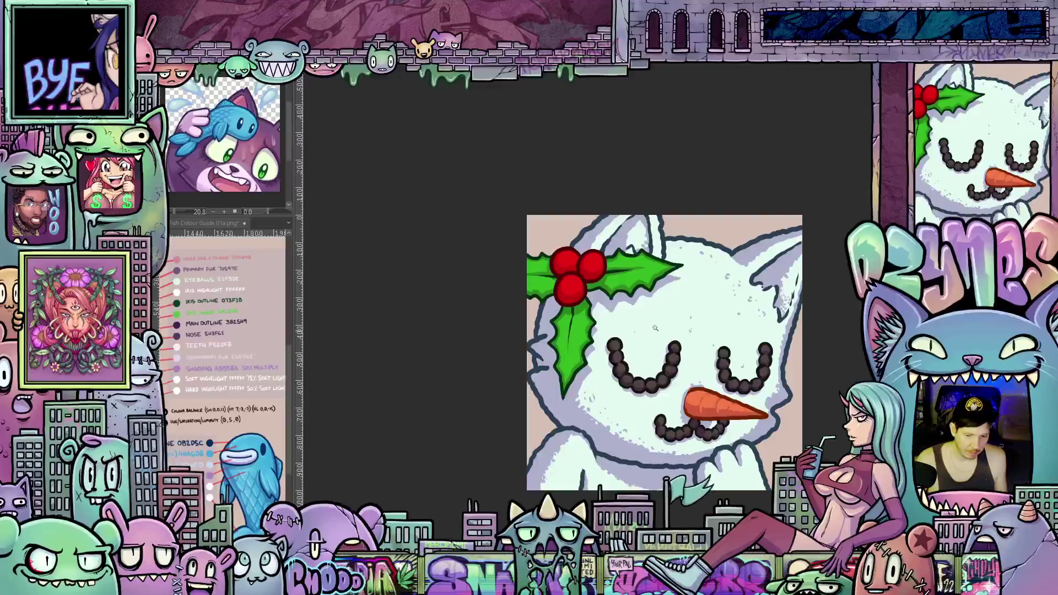
pyautogui.click(656, 325)
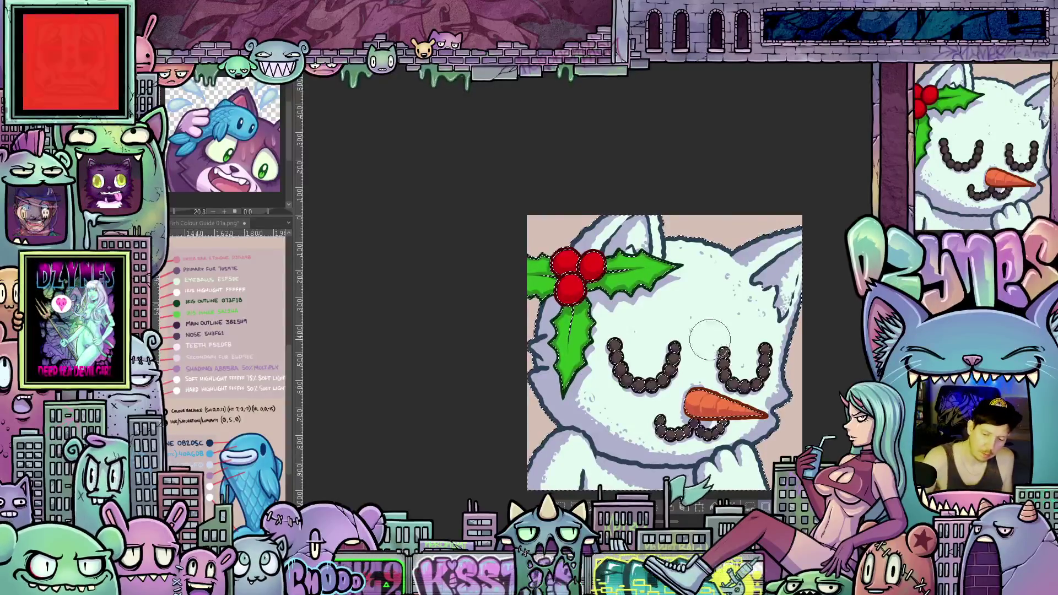
pyautogui.press(']')
pyautogui.press(']')
pyautogui.press(']')
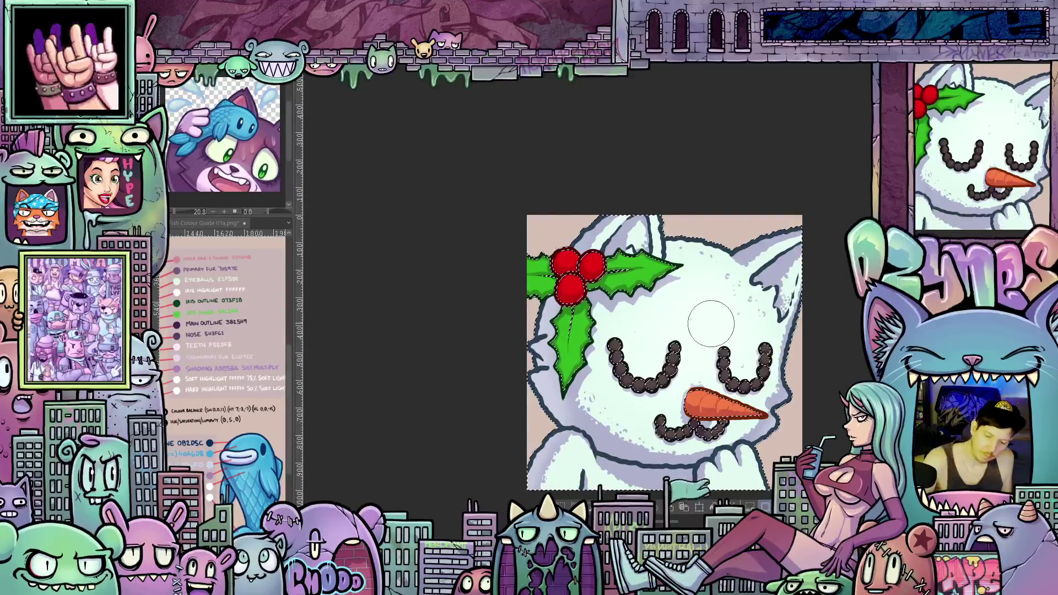
pyautogui.press(']')
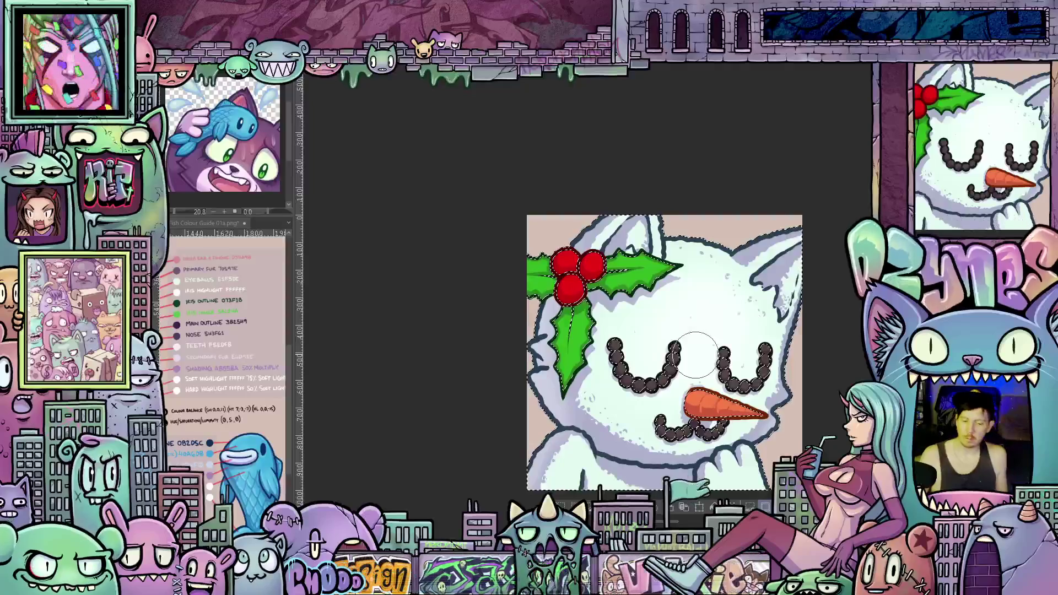
pyautogui.hotkey('ctrl', 'shift', 'a')
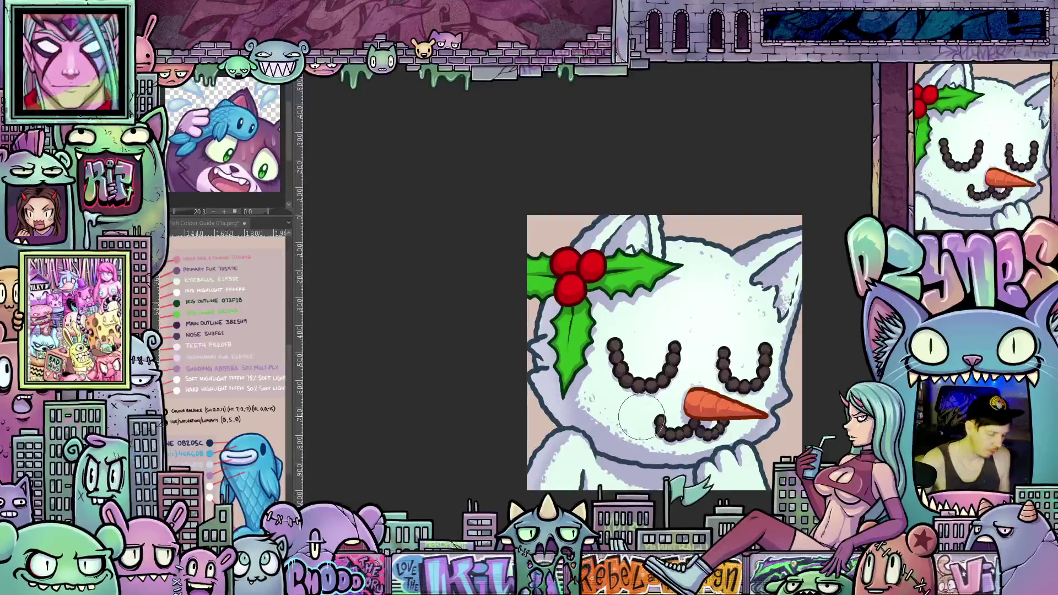
pyautogui.moveTo(639, 413)
pyautogui.mouseDown()
pyautogui.moveTo(688, 468)
pyautogui.moveTo(505, 380)
pyautogui.mouseUp()
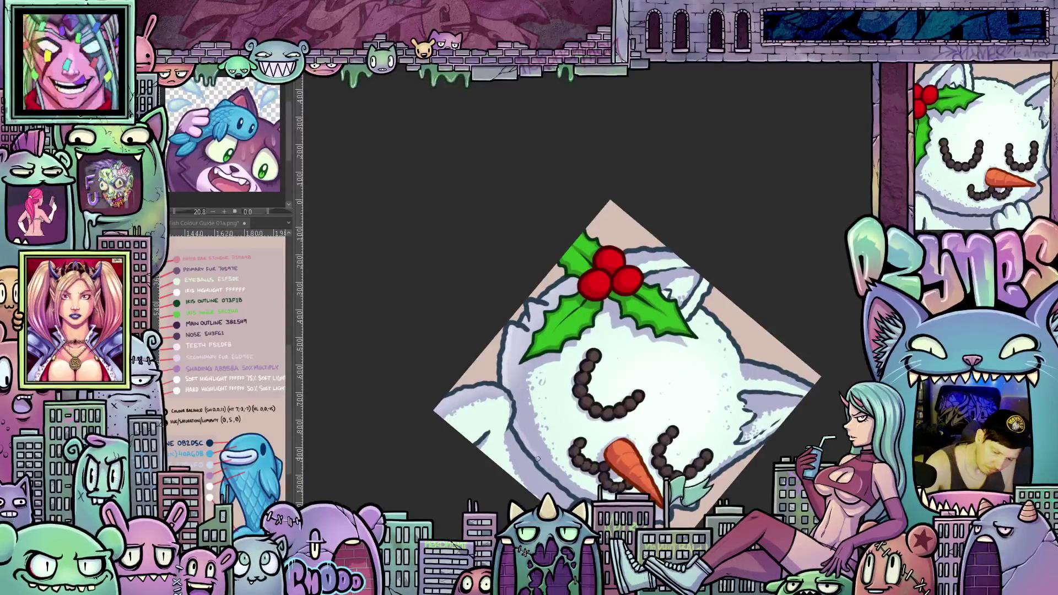
pyautogui.moveTo(725, 412); pyautogui.dragTo(556, 388)
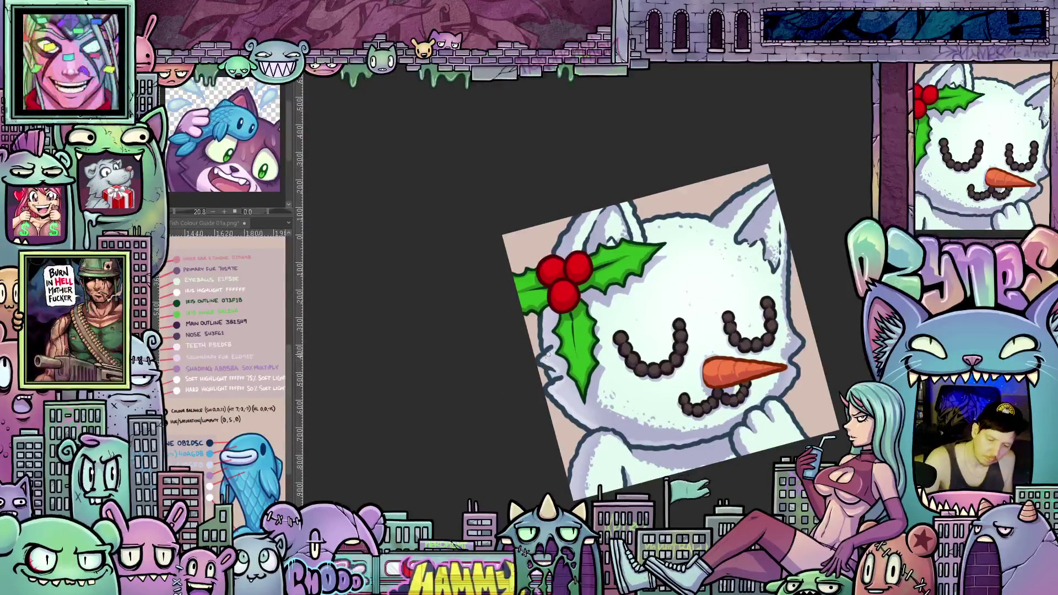
pyautogui.moveTo(668, 394)
pyautogui.mouseDown()
pyautogui.moveTo(602, 426)
pyautogui.moveTo(563, 463)
pyautogui.mouseUp()
pyautogui.moveTo(567, 309); pyautogui.dragTo(564, 404)
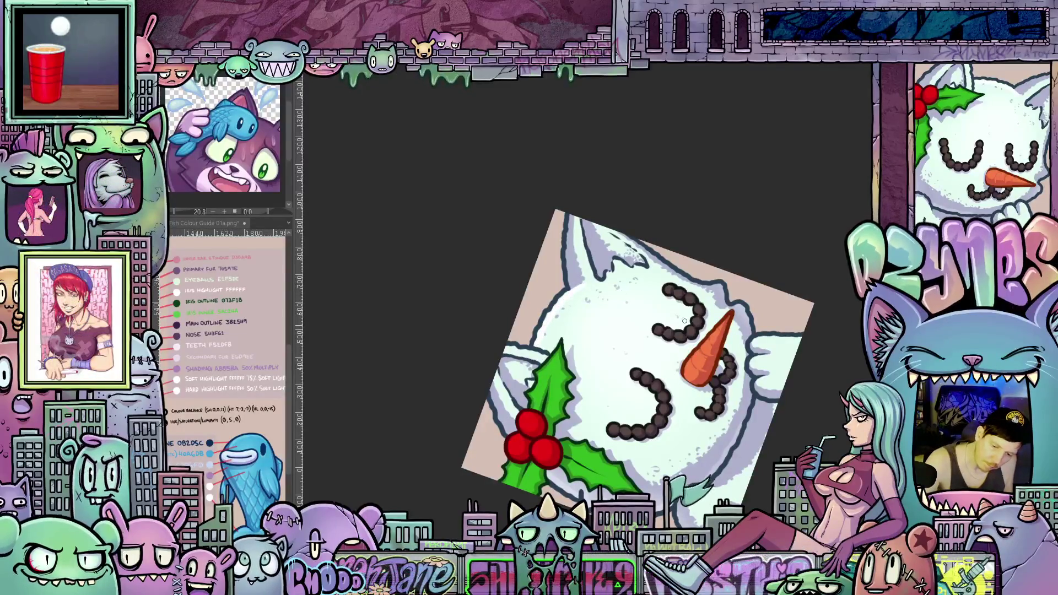
pyautogui.press('6')
pyautogui.press('6')
pyautogui.press('6')
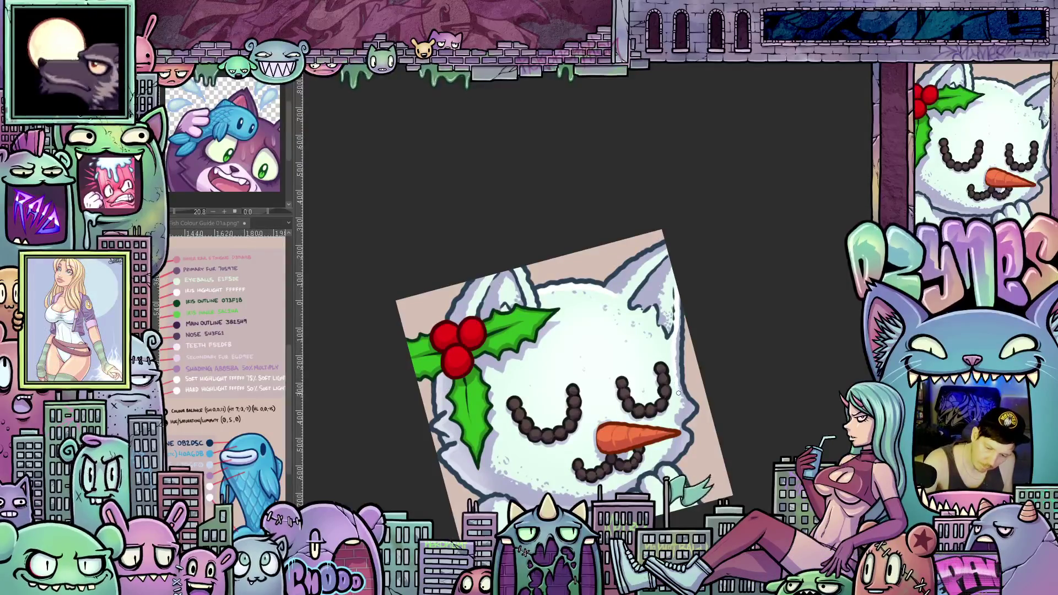
pyautogui.moveTo(716, 476); pyautogui.dragTo(739, 409)
pyautogui.press('4')
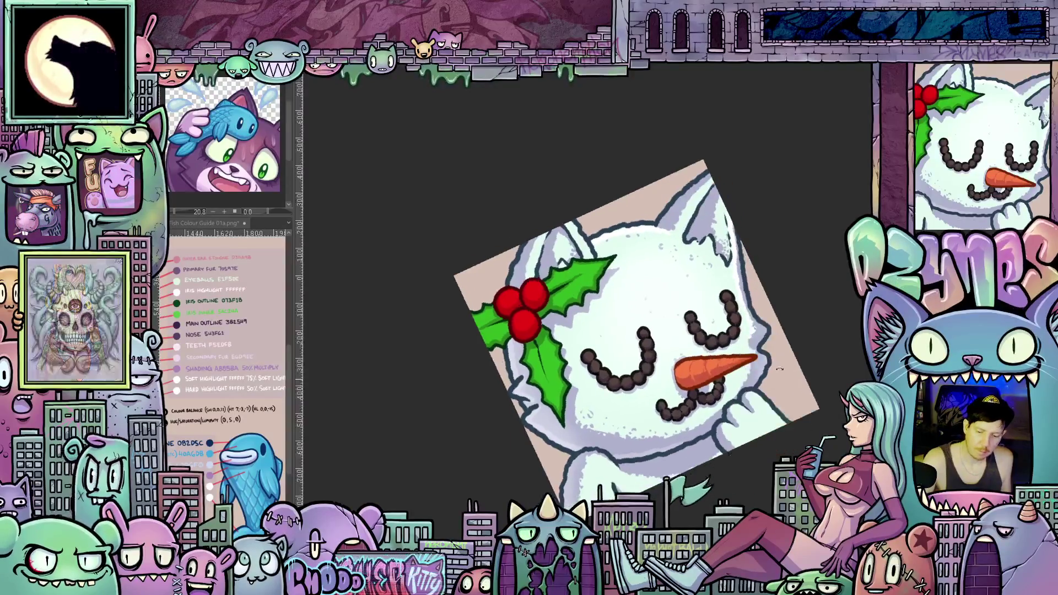
pyautogui.moveTo(760, 401); pyautogui.dragTo(813, 262)
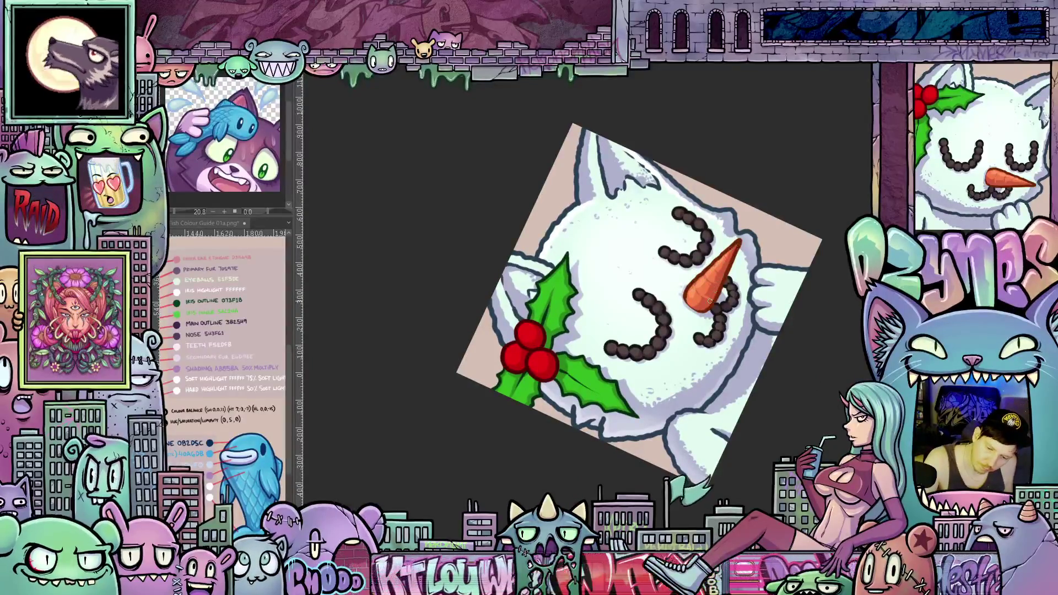
pyautogui.moveTo(732, 260)
pyautogui.mouseDown()
pyautogui.moveTo(771, 301)
pyautogui.moveTo(786, 364)
pyautogui.mouseUp()
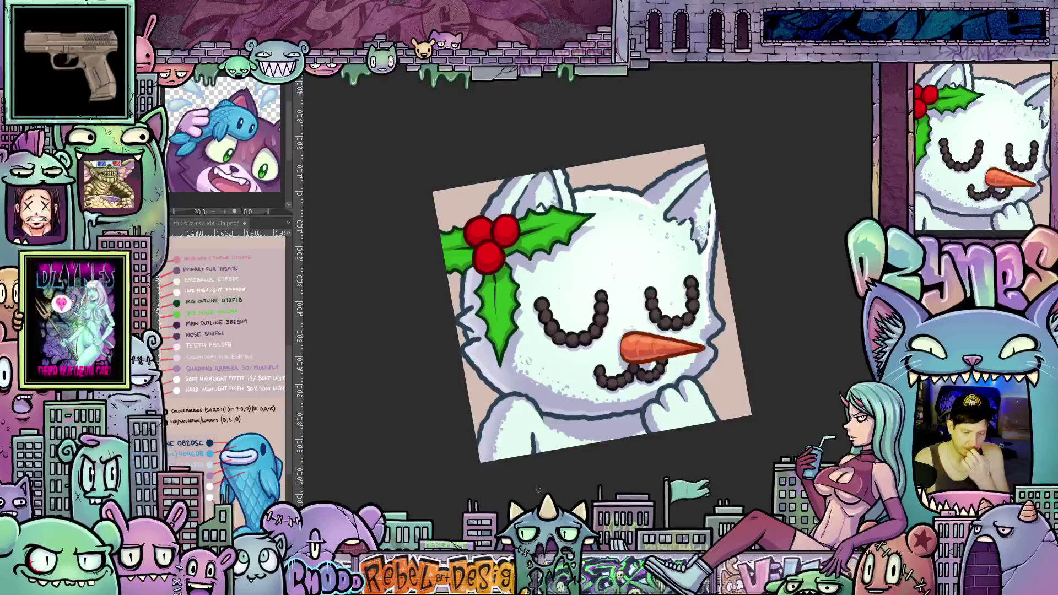
pyautogui.moveTo(490, 489); pyautogui.dragTo(603, 495)
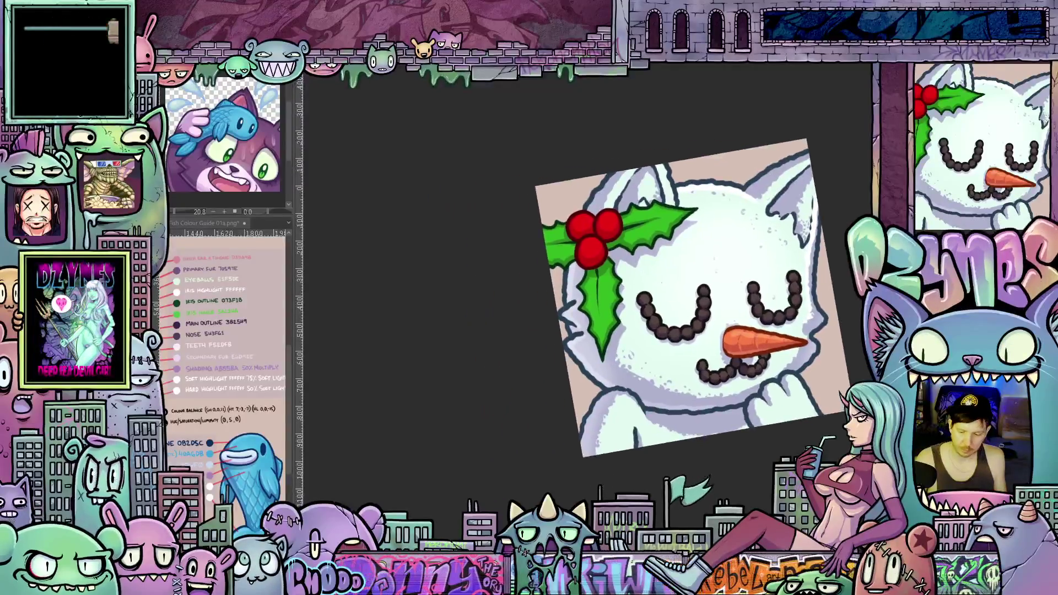
pyautogui.scroll(2, 603, 494)
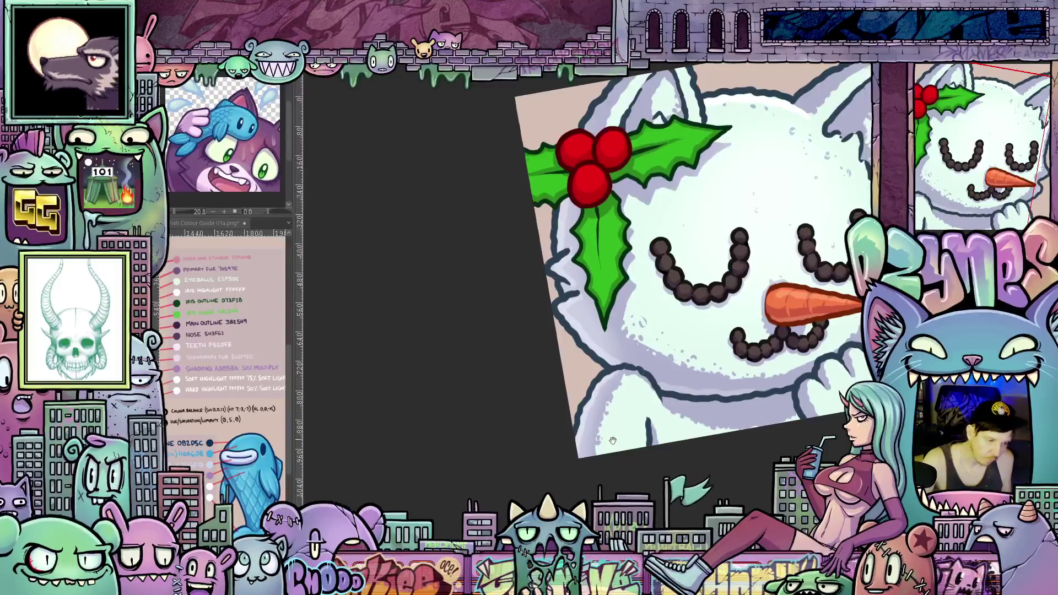
pyautogui.scroll(2, 593, 367)
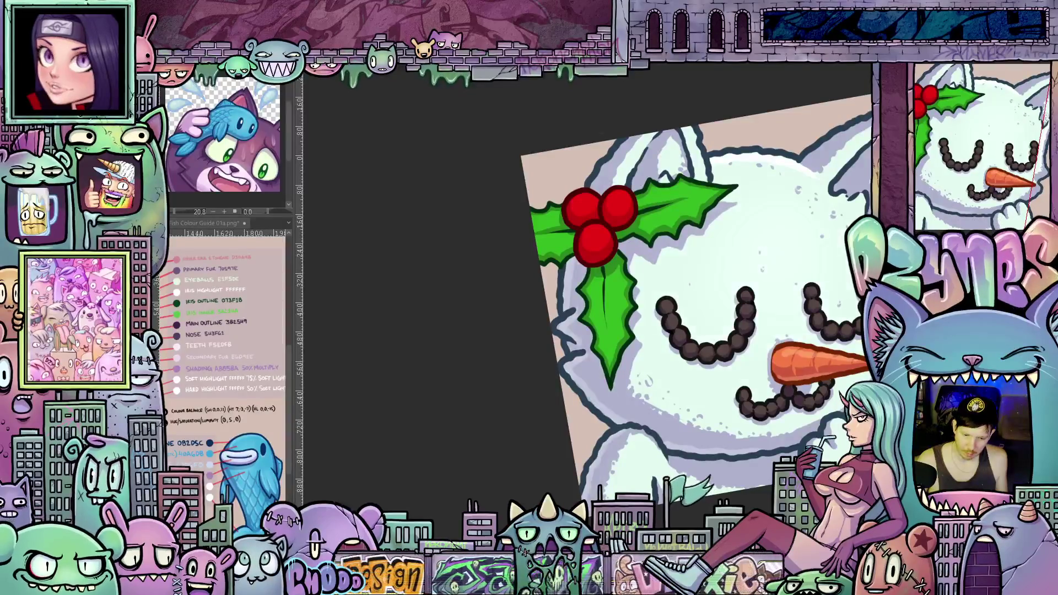
pyautogui.moveTo(777, 405)
pyautogui.mouseDown()
pyautogui.moveTo(675, 413)
pyautogui.moveTo(697, 465)
pyautogui.mouseUp()
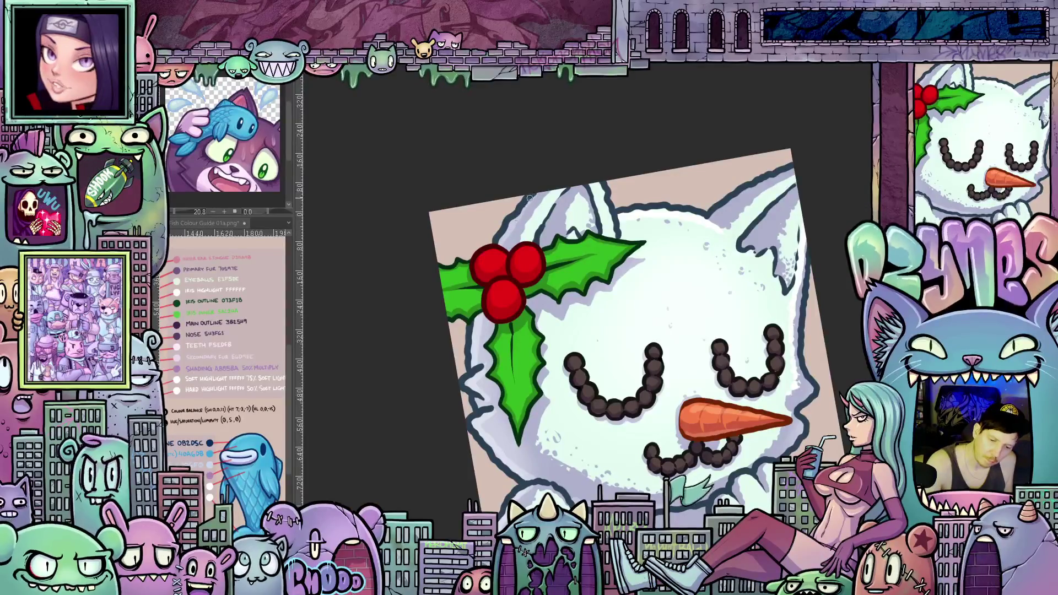
pyautogui.moveTo(645, 338); pyautogui.dragTo(609, 312)
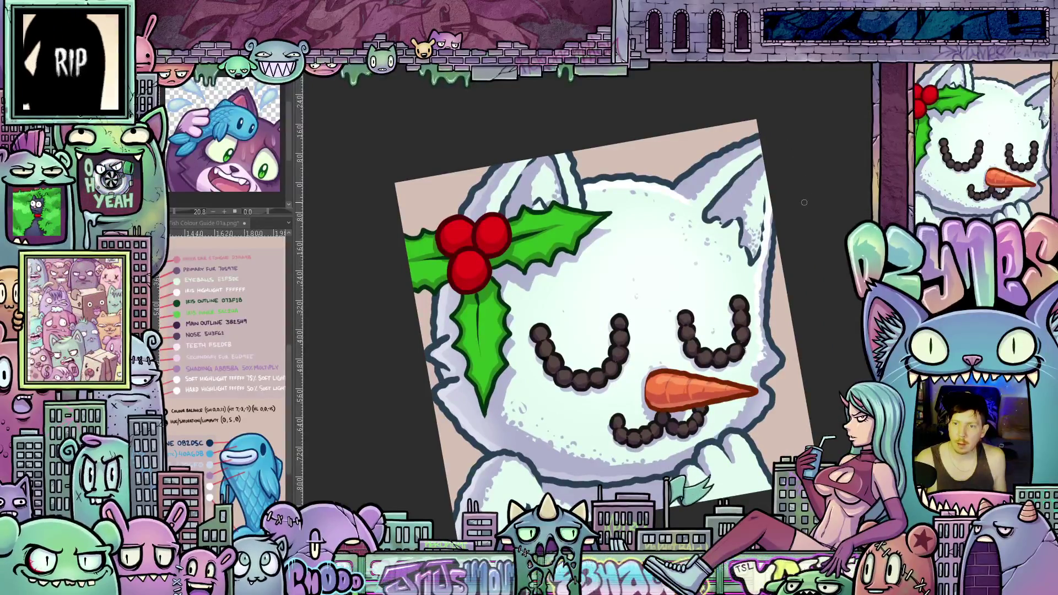
pyautogui.moveTo(817, 273)
pyautogui.mouseDown()
pyautogui.moveTo(824, 289)
pyautogui.moveTo(785, 285)
pyautogui.mouseUp()
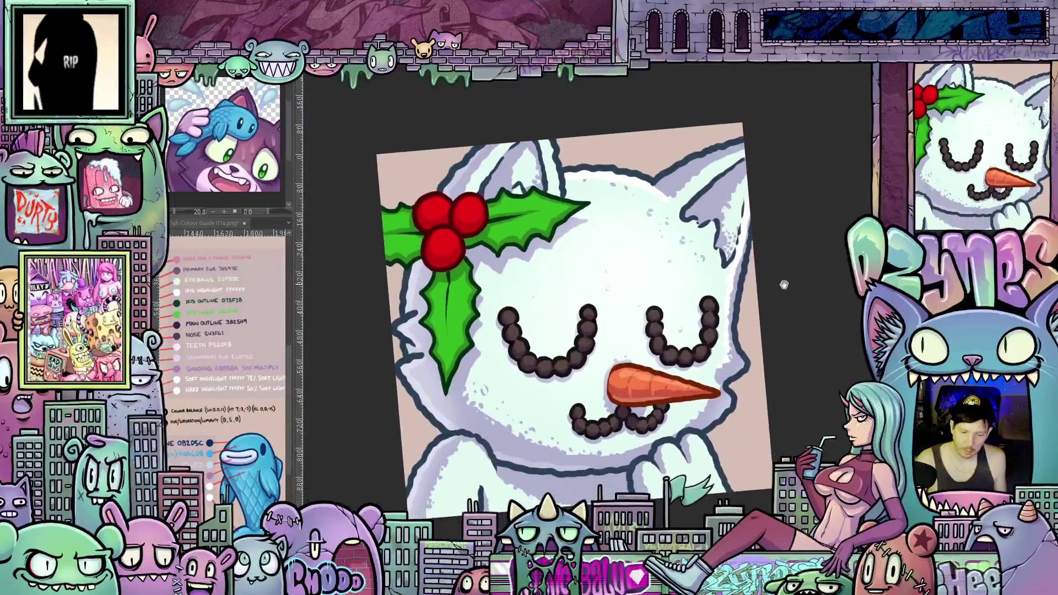
pyautogui.moveTo(808, 323); pyautogui.dragTo(808, 313)
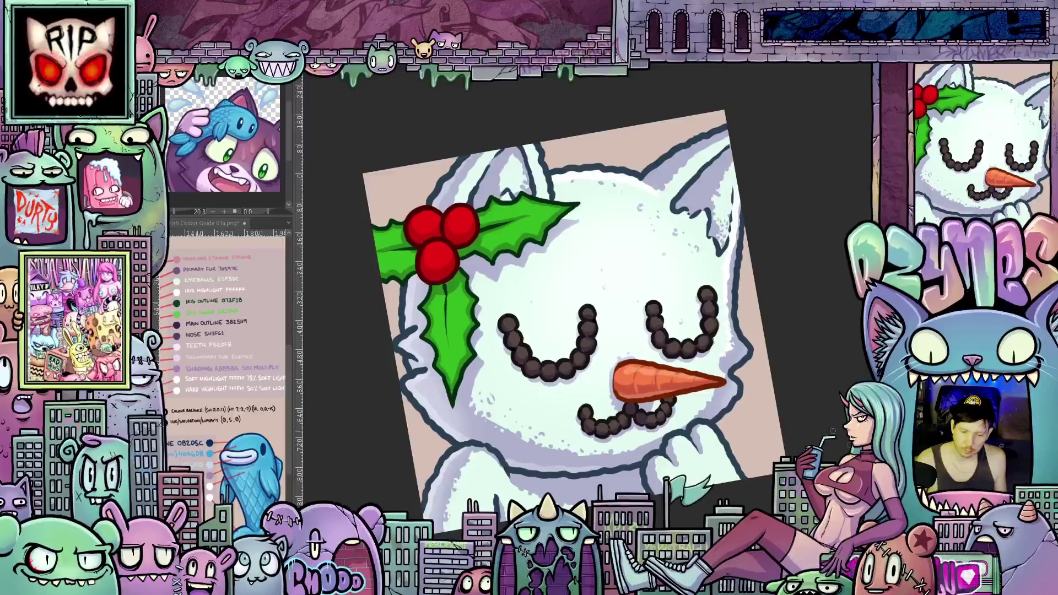
pyautogui.scroll(1, 760, 385)
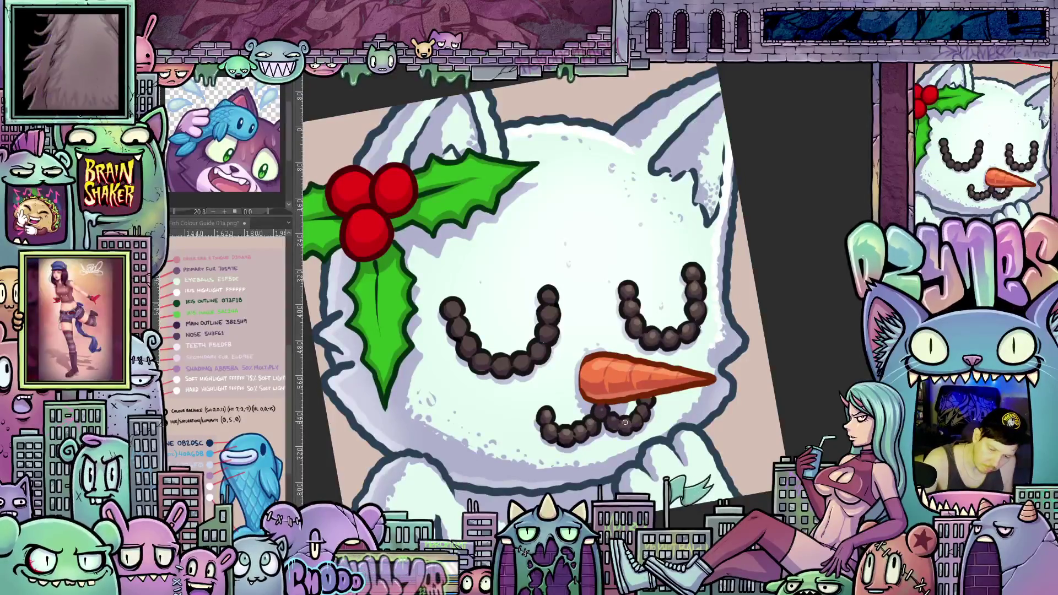
pyautogui.moveTo(636, 417); pyautogui.dragTo(615, 432)
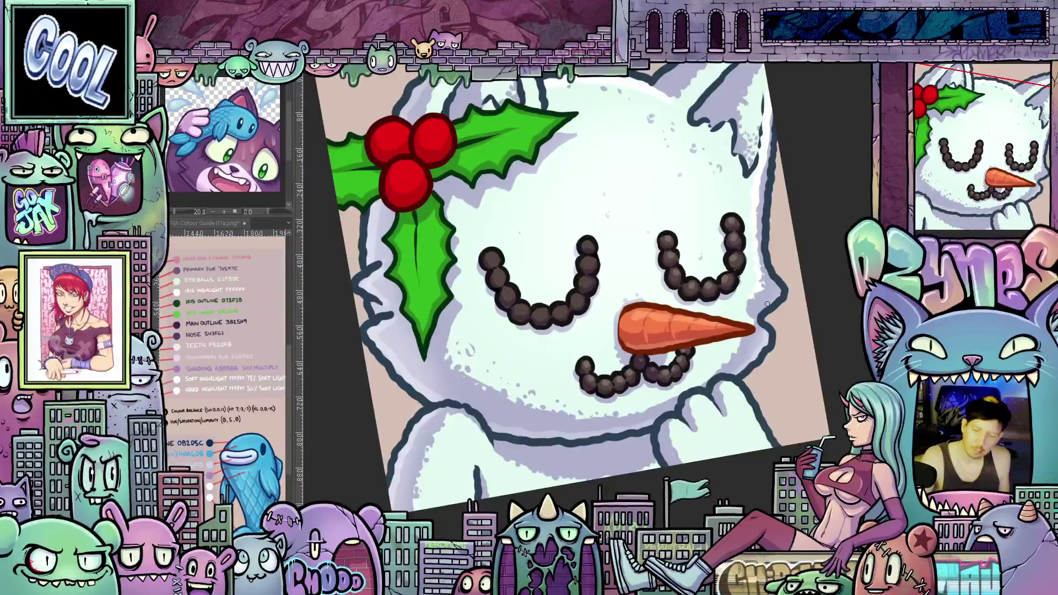
pyautogui.moveTo(787, 298); pyautogui.dragTo(723, 460)
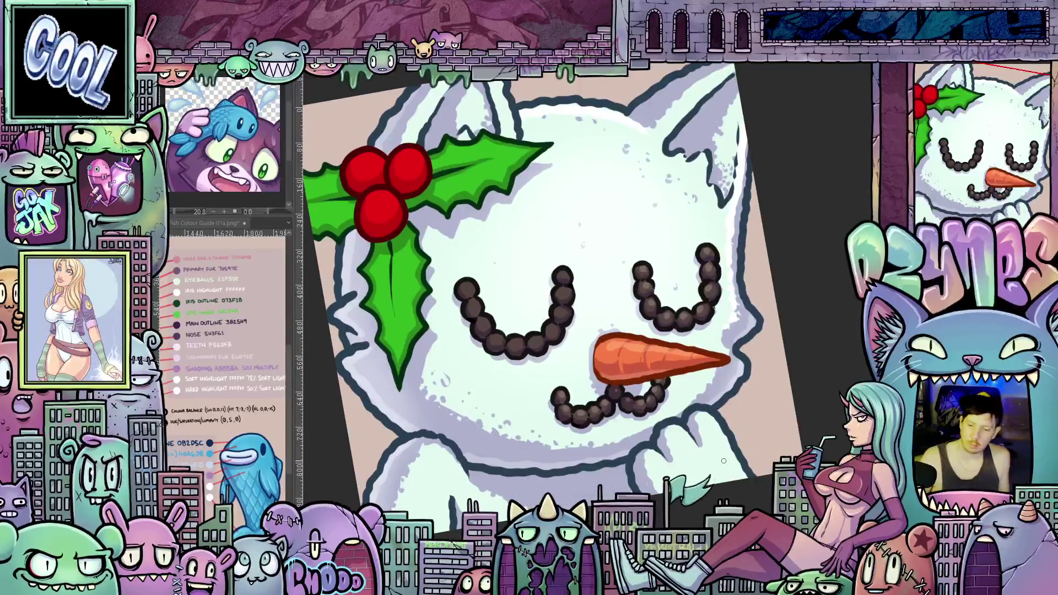
pyautogui.scroll(-5, 755, 426)
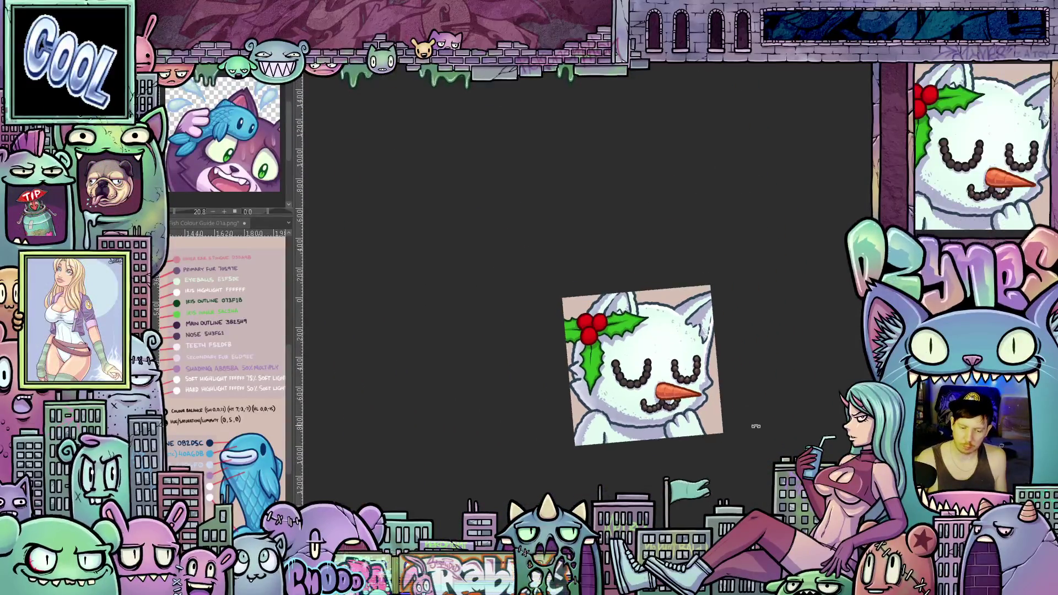
# Step: Reset the canvas to upright, fit it to the window, and centre the holly berries and eyes
pyautogui.moveTo(756, 425); pyautogui.dragTo(745, 440)
pyautogui.press('2')
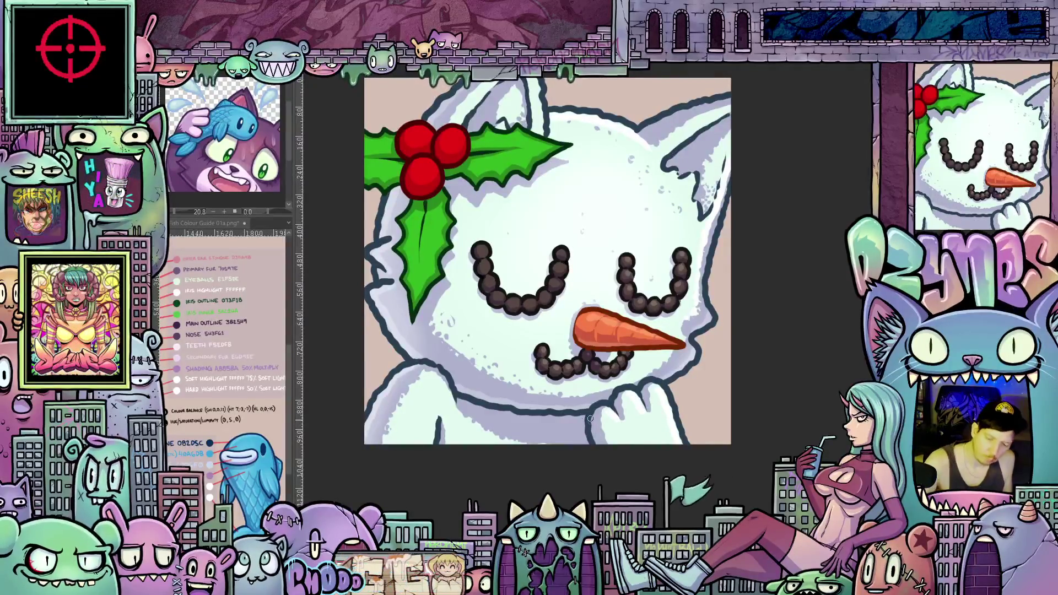
pyautogui.moveTo(711, 418); pyautogui.dragTo(822, 579)
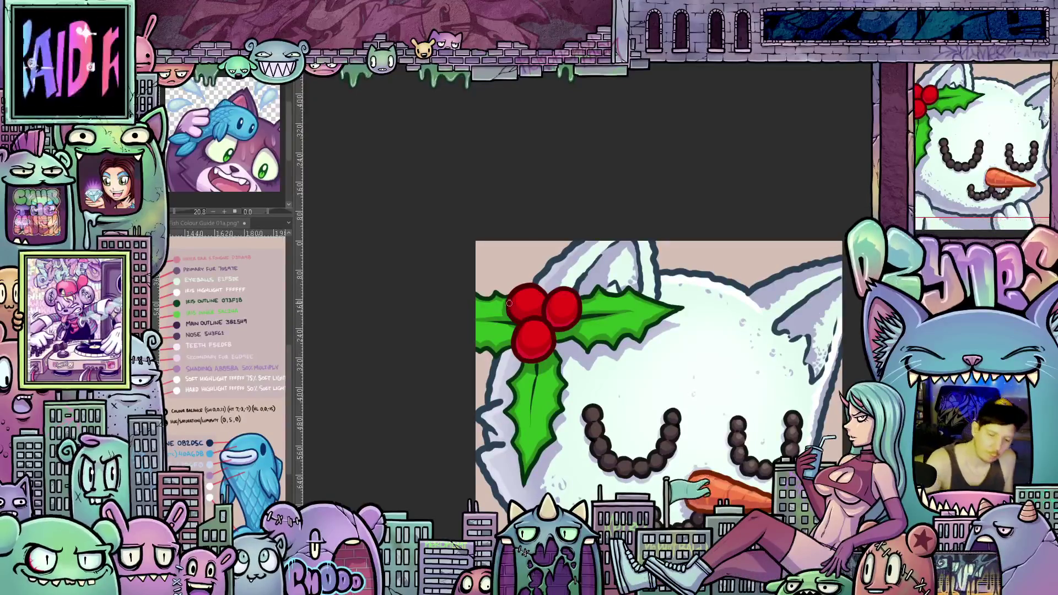
# Step: Add white highlights to the right, left and bottom holly berries
pyautogui.click(564, 300)
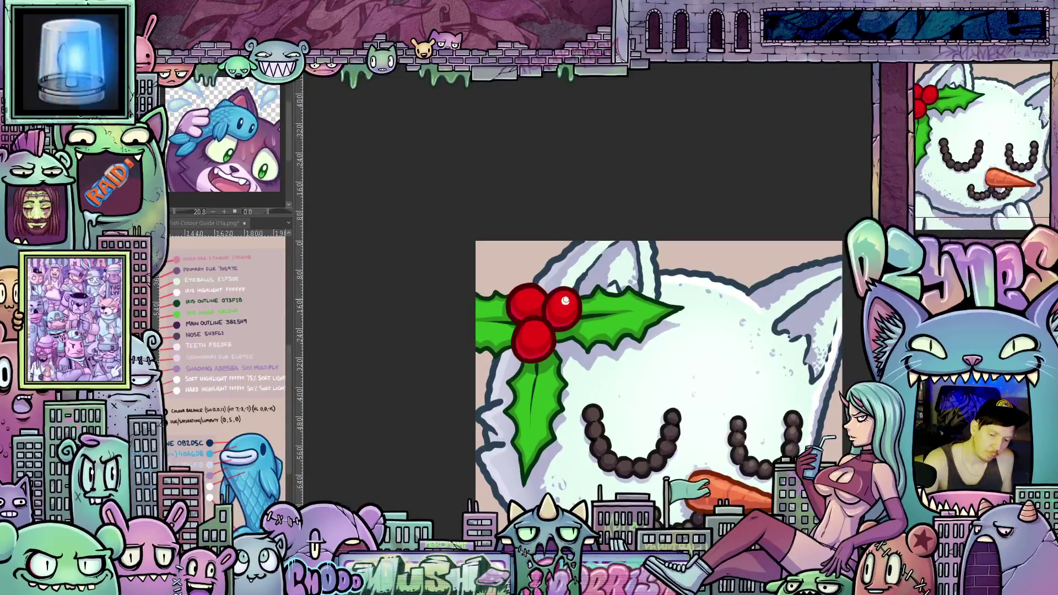
pyautogui.click(530, 297)
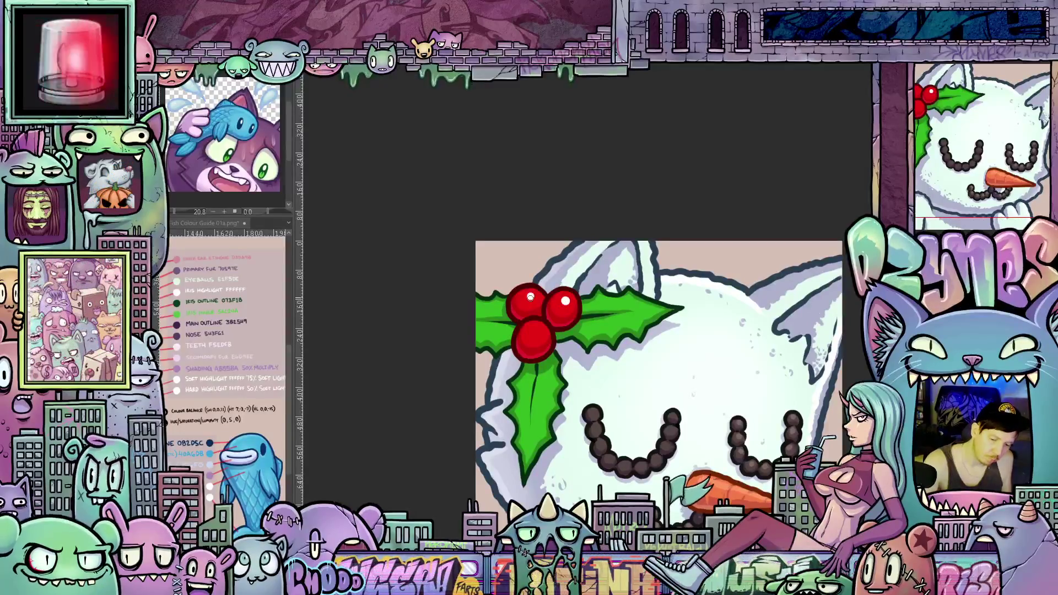
pyautogui.click(537, 329)
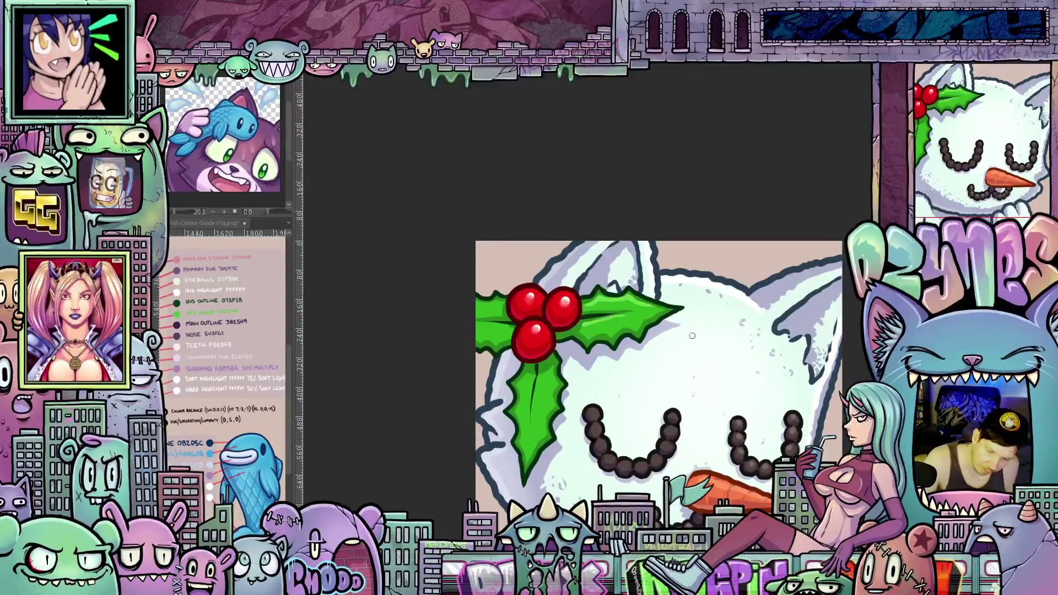
pyautogui.moveTo(692, 336)
pyautogui.mouseDown()
pyautogui.moveTo(606, 375)
pyautogui.moveTo(512, 381)
pyautogui.mouseUp()
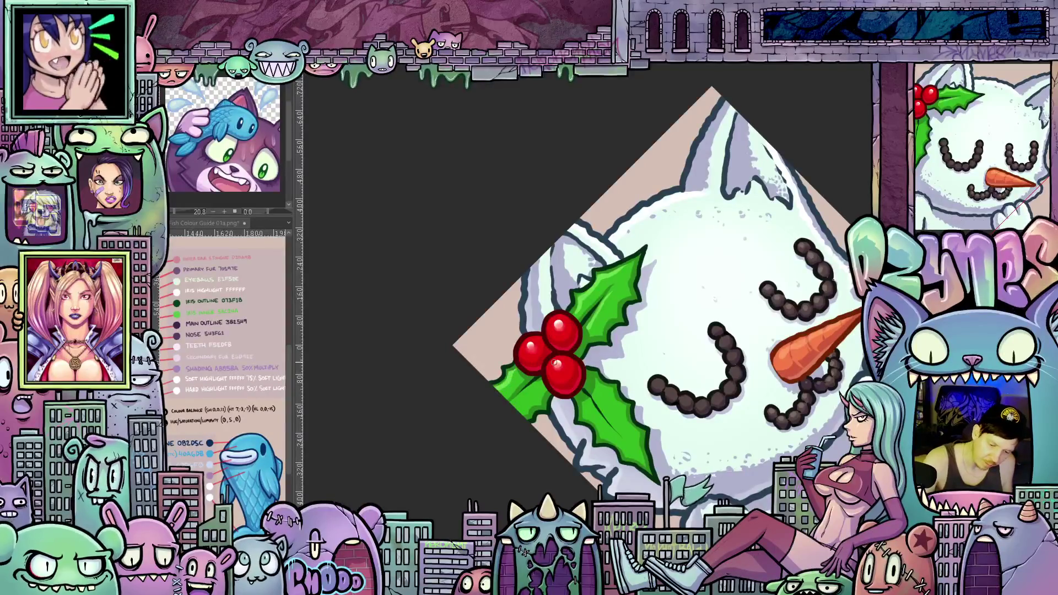
pyautogui.moveTo(511, 373); pyautogui.dragTo(609, 338)
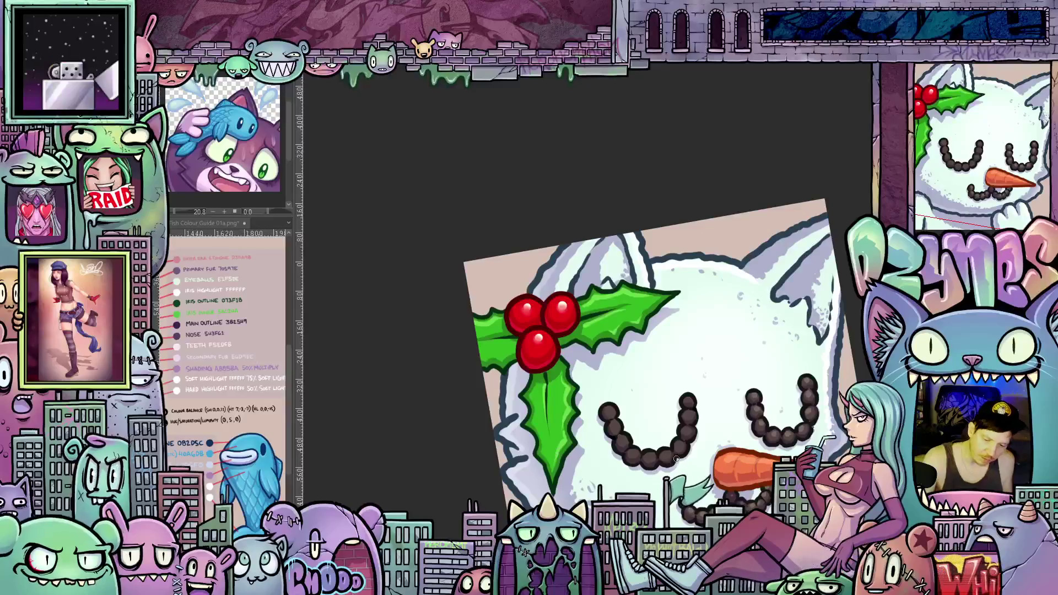
pyautogui.moveTo(751, 452)
pyautogui.mouseDown()
pyautogui.moveTo(711, 419)
pyautogui.moveTo(675, 439)
pyautogui.mouseUp()
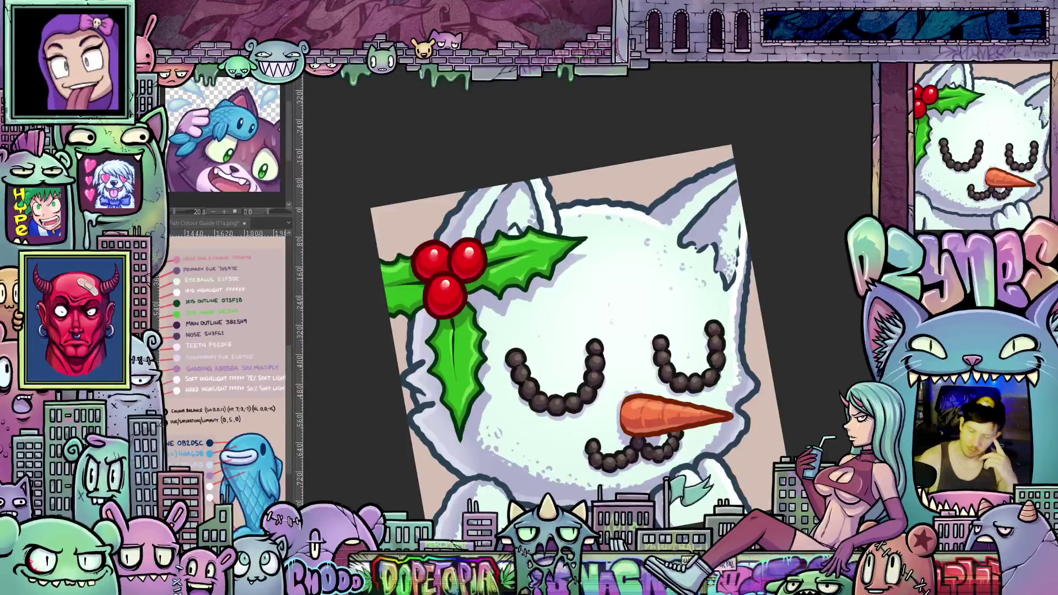
pyautogui.scroll(-1, 808, 329)
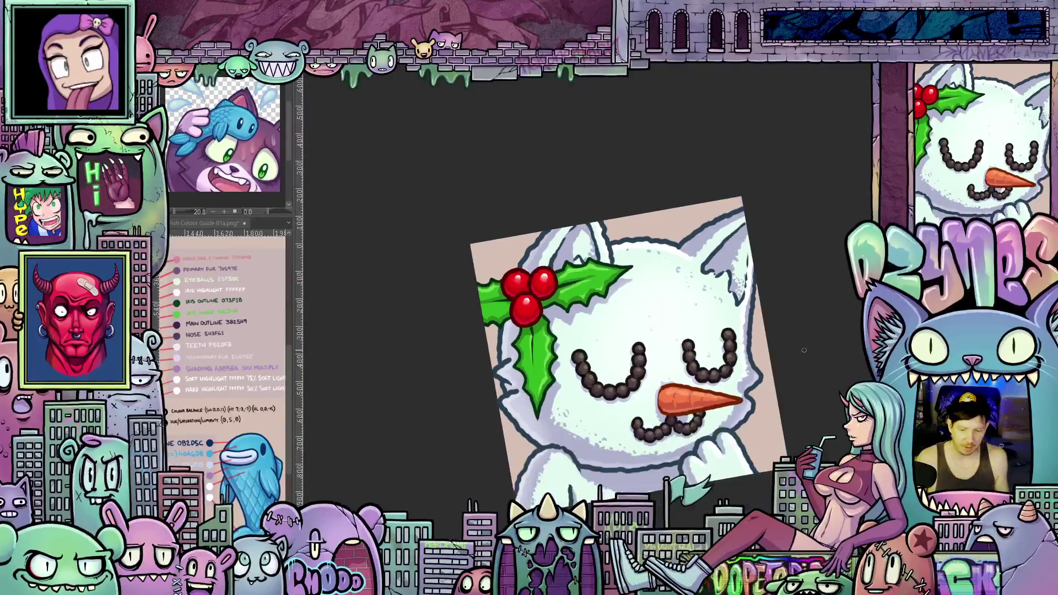
pyautogui.scroll(1, 788, 384)
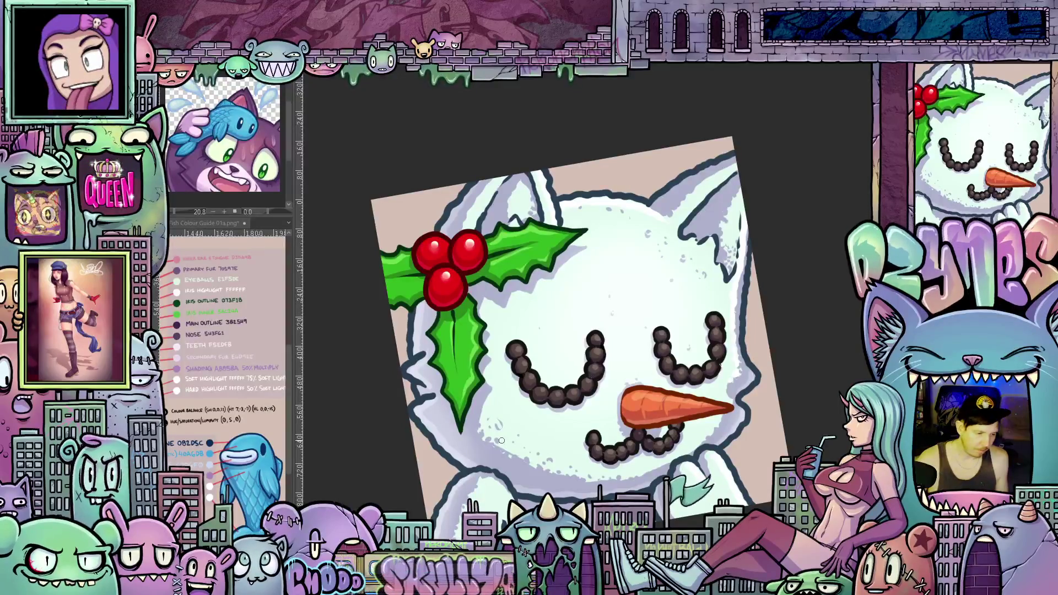
pyautogui.moveTo(568, 439); pyautogui.dragTo(584, 473)
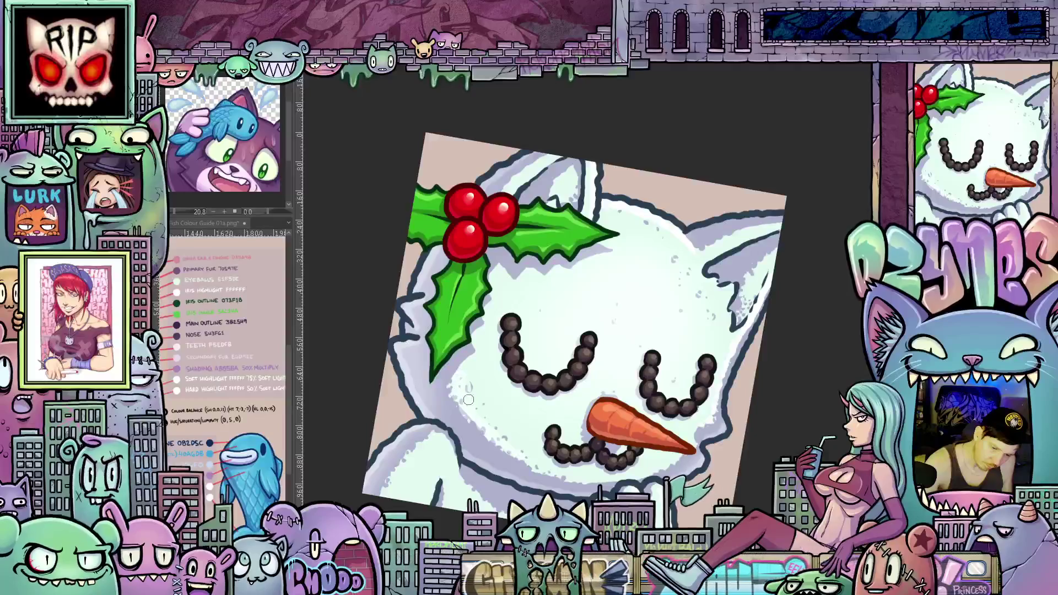
pyautogui.moveTo(550, 474)
pyautogui.mouseDown()
pyautogui.moveTo(689, 452)
pyautogui.moveTo(750, 372)
pyautogui.mouseUp()
pyautogui.scroll(5, 750, 372)
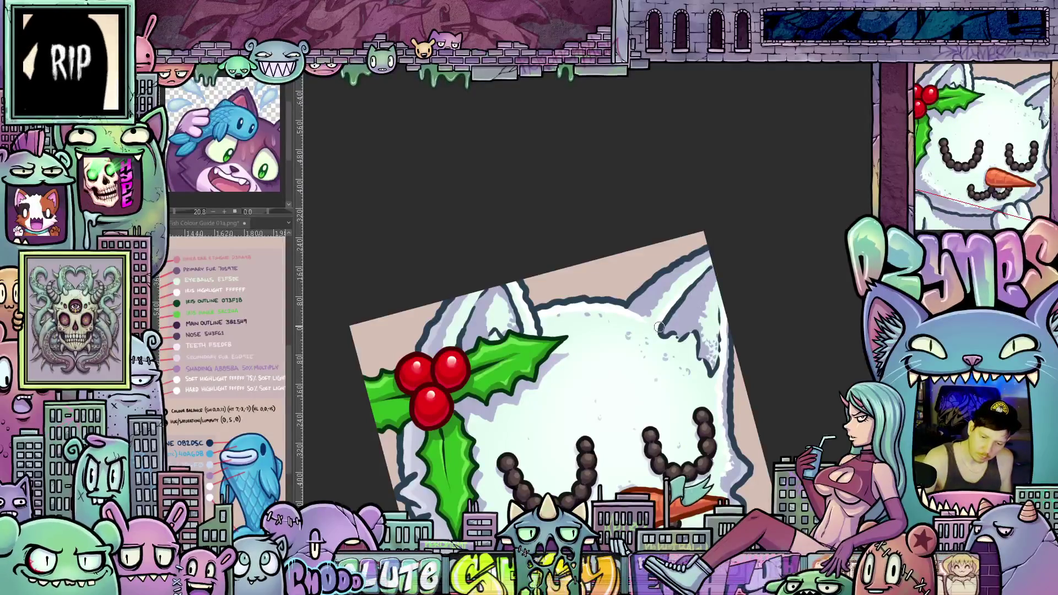
pyautogui.scroll(1, 682, 355)
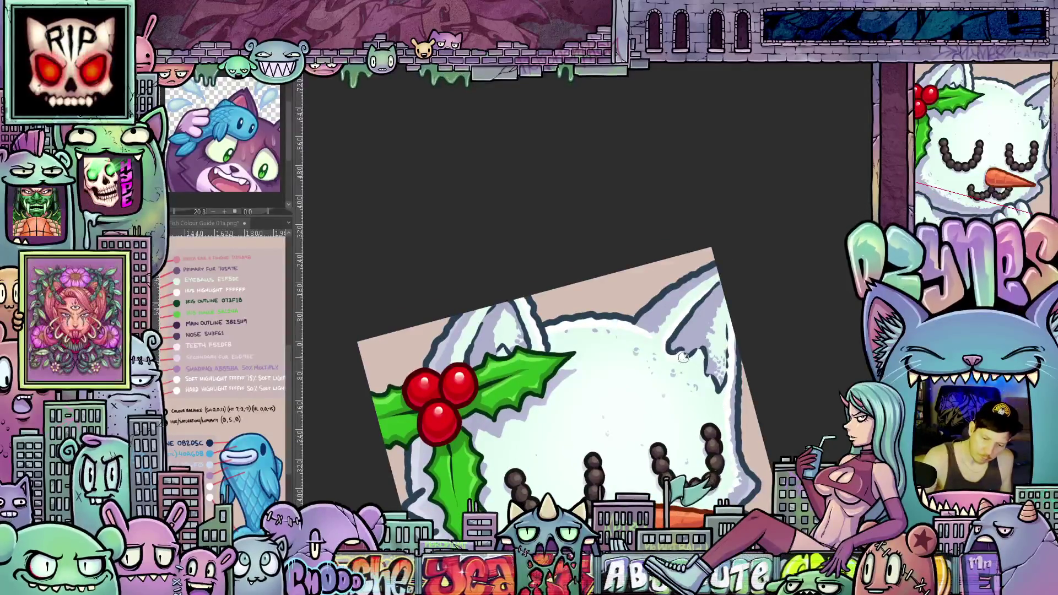
pyautogui.moveTo(716, 398); pyautogui.dragTo(788, 427)
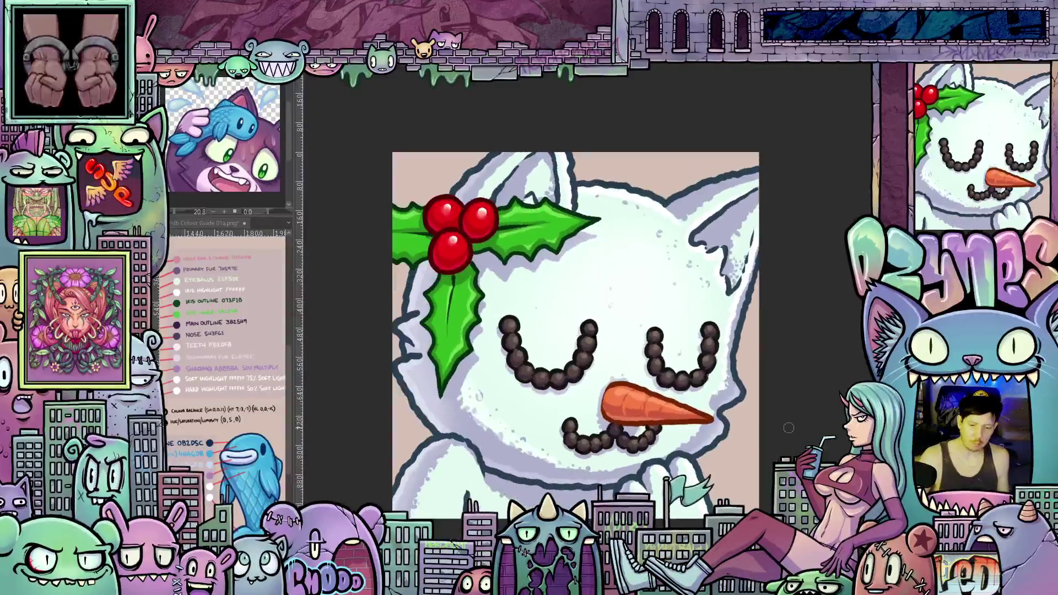
pyautogui.moveTo(458, 514); pyautogui.dragTo(565, 461)
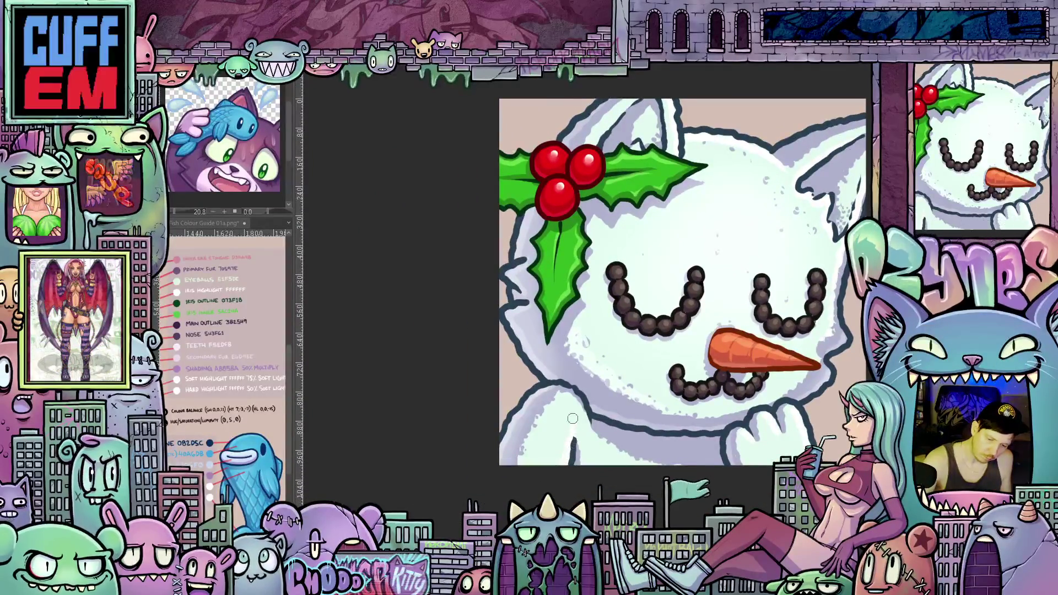
pyautogui.scroll(-10, 589, 441)
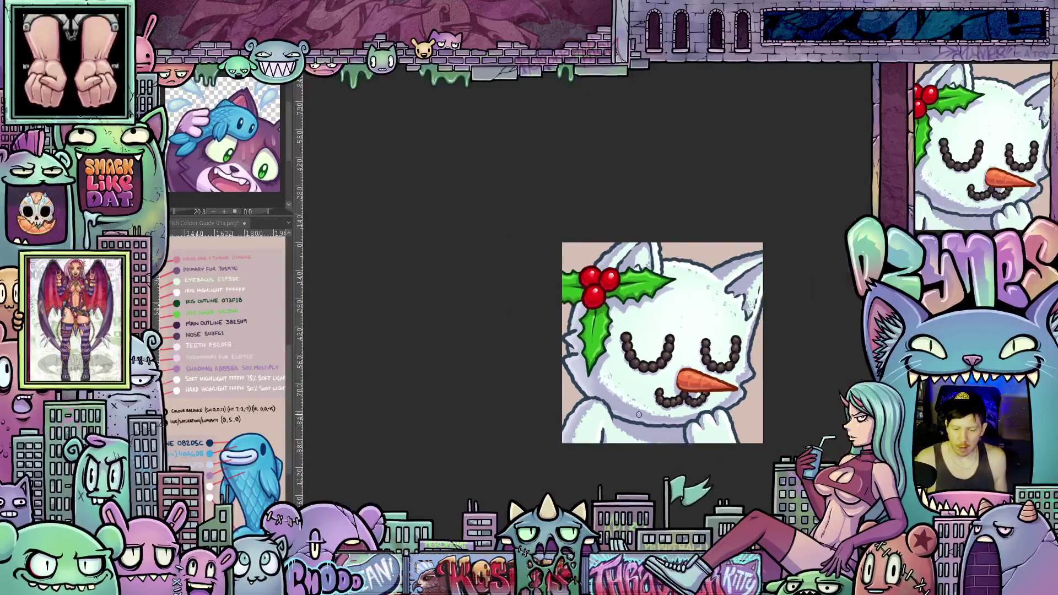
pyautogui.scroll(-2, 663, 433)
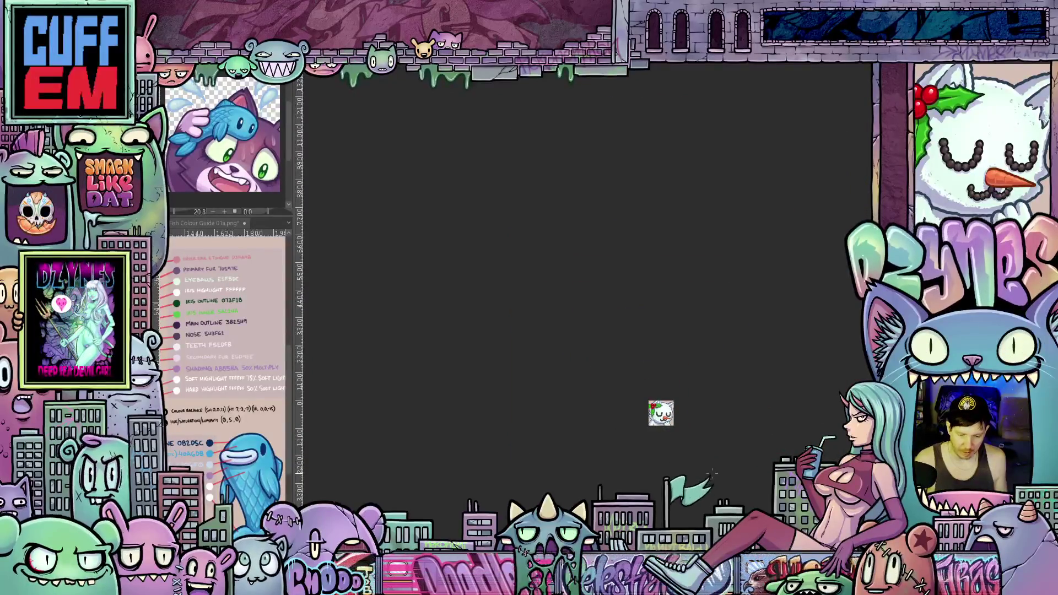
pyautogui.scroll(1, 664, 452)
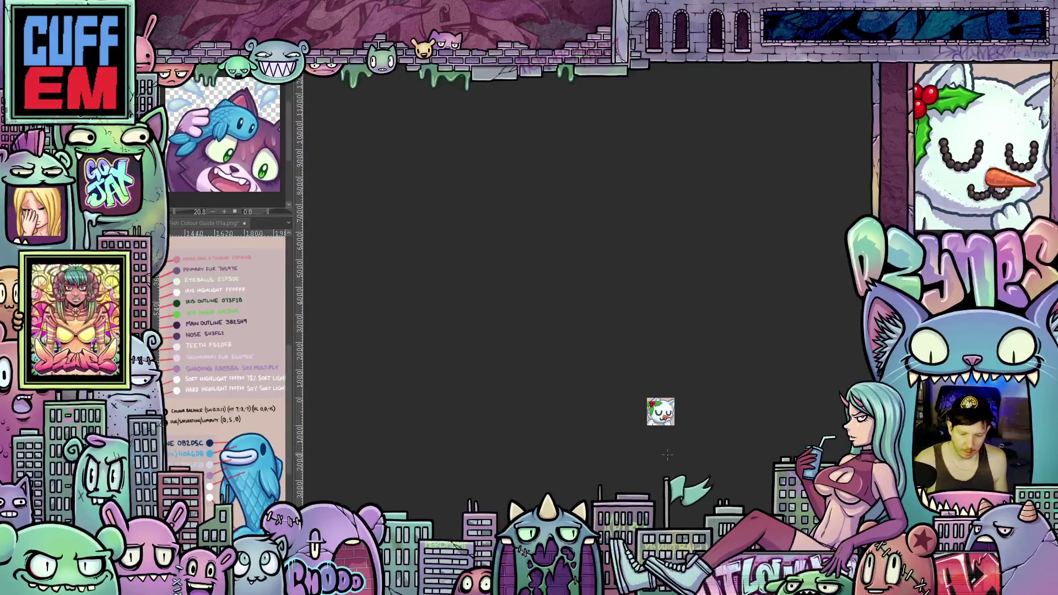
pyautogui.scroll(-1, 664, 455)
pyautogui.scroll(5, 662, 422)
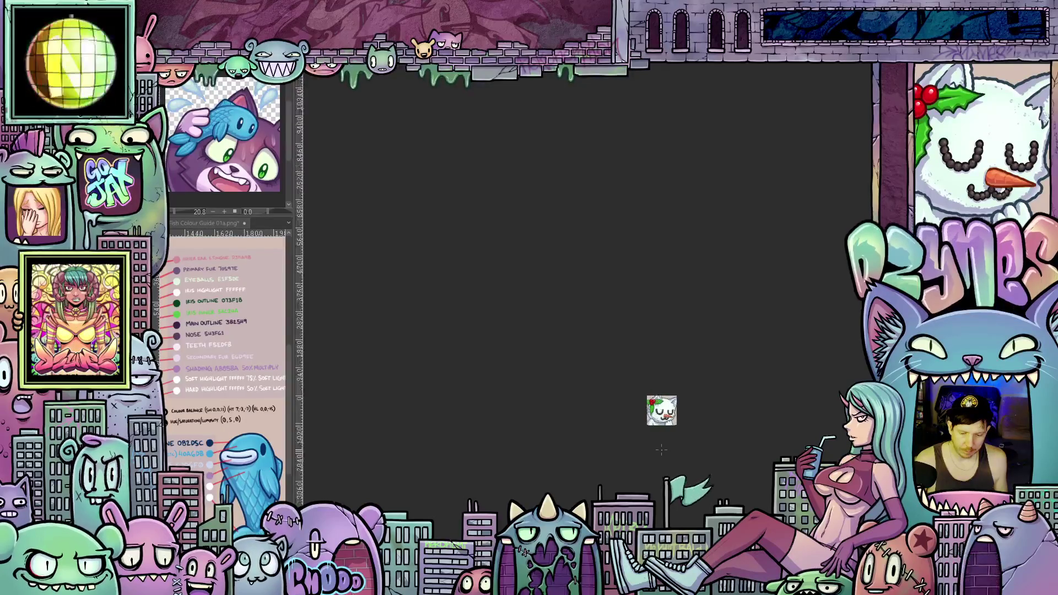
pyautogui.scroll(3, 662, 420)
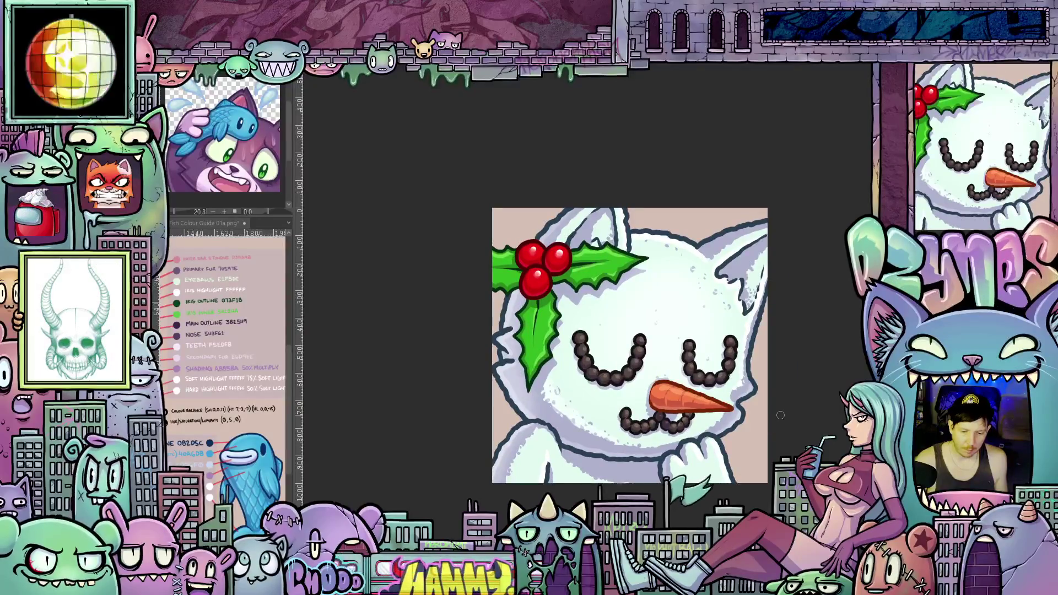
pyautogui.scroll(1, 774, 409)
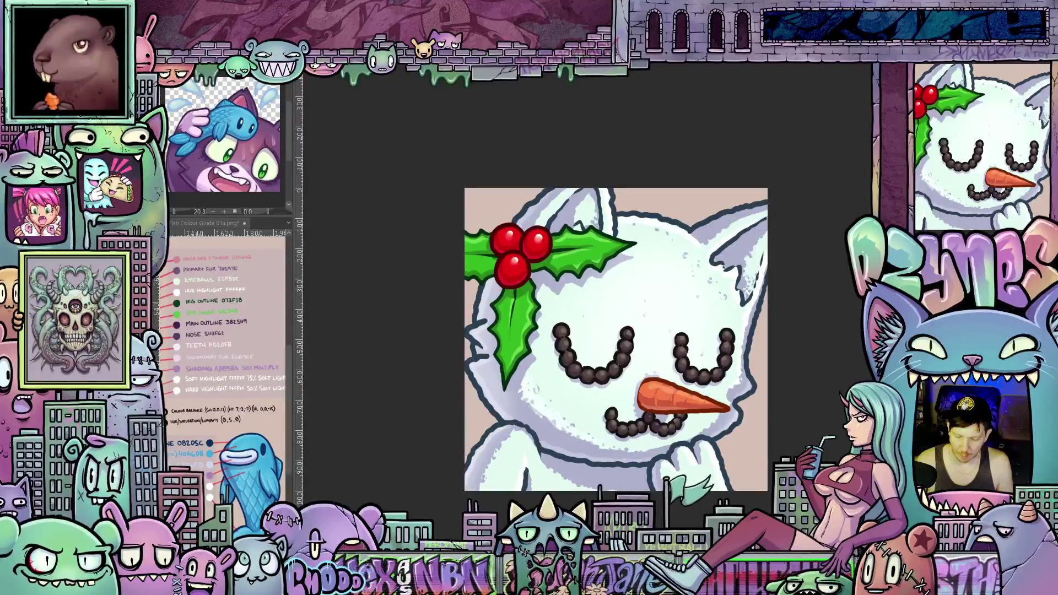
pyautogui.scroll(1, 707, 406)
pyautogui.scroll(1, 707, 407)
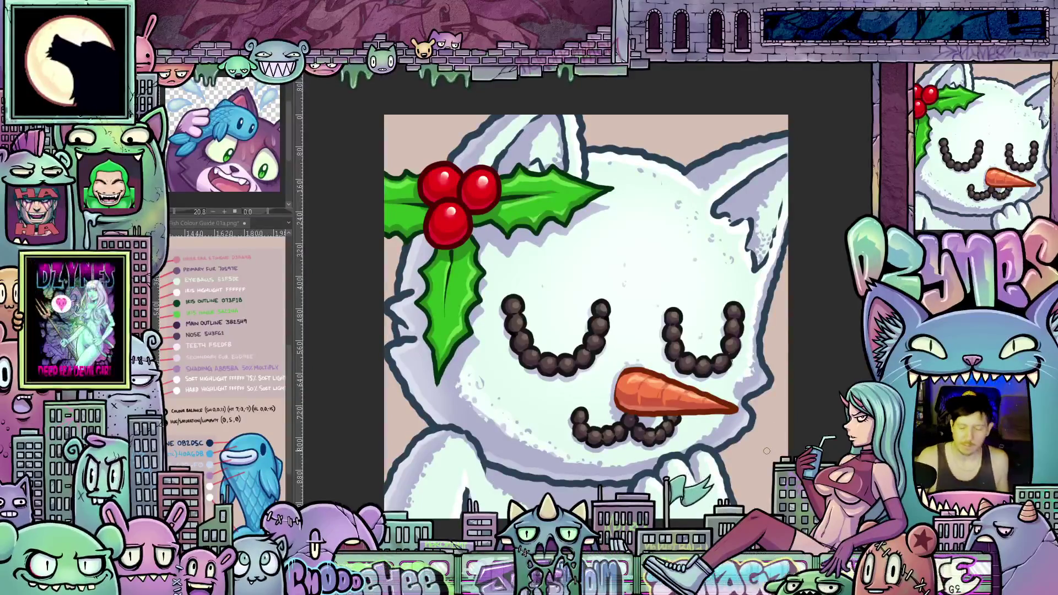
pyautogui.scroll(-4, 744, 483)
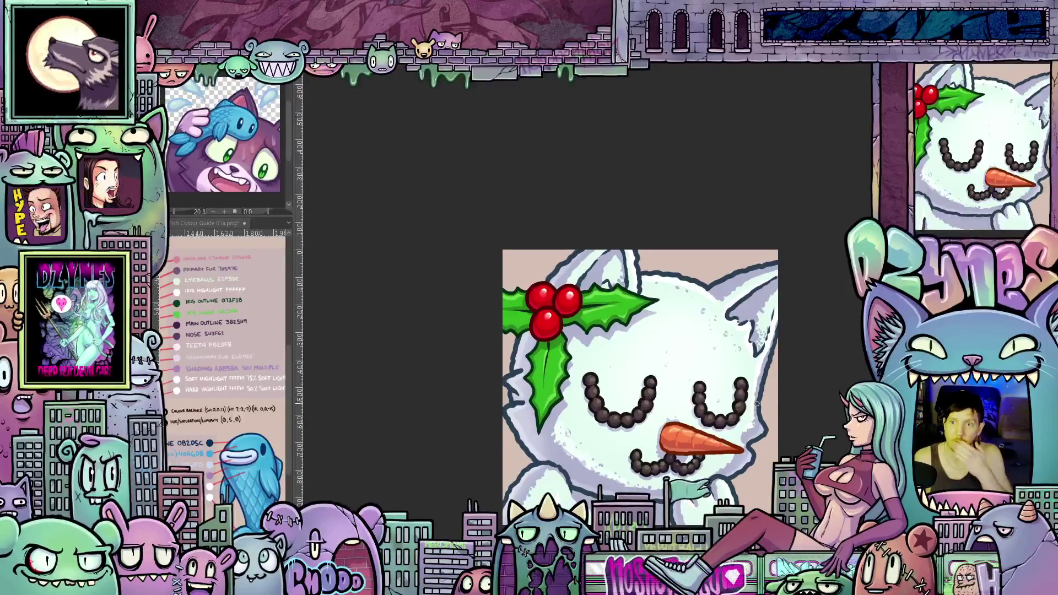
pyautogui.scroll(1, 703, 402)
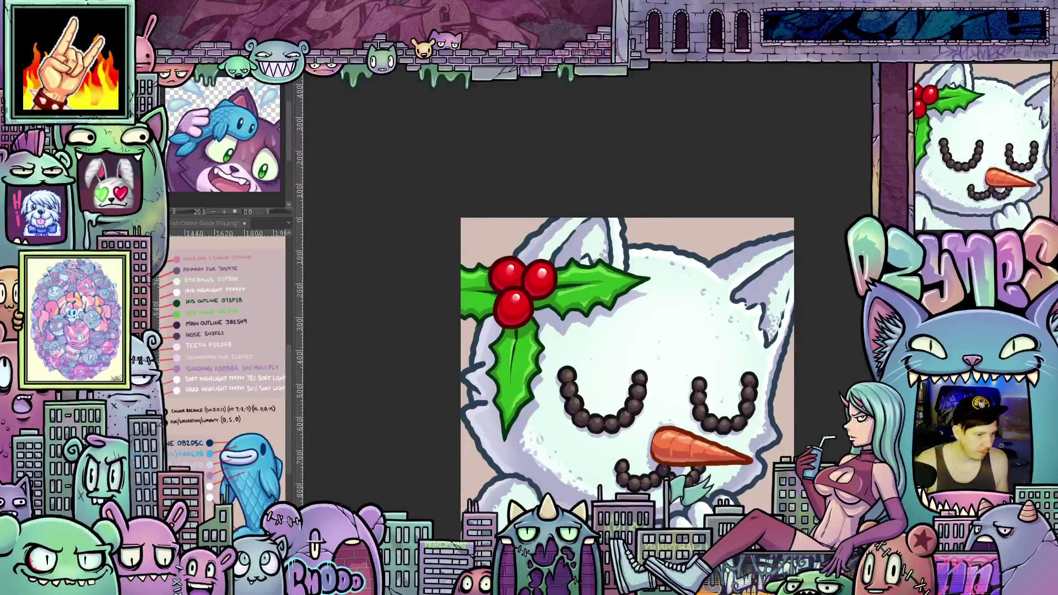
pyautogui.click(648, 466)
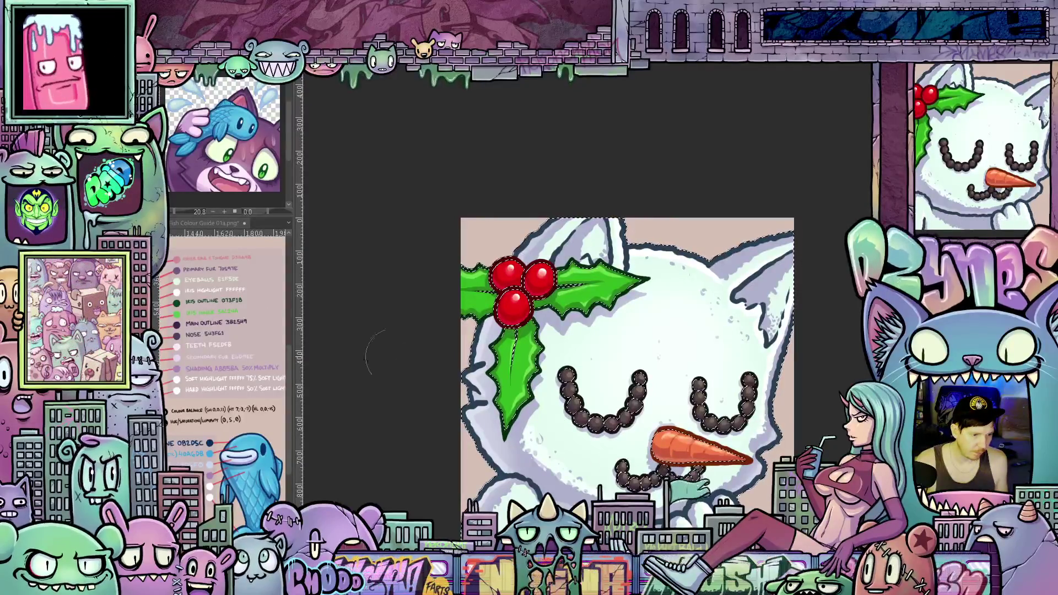
# Step: Shrink the airbrush and dab soft pink blush onto the left cheek
pyautogui.press('[')
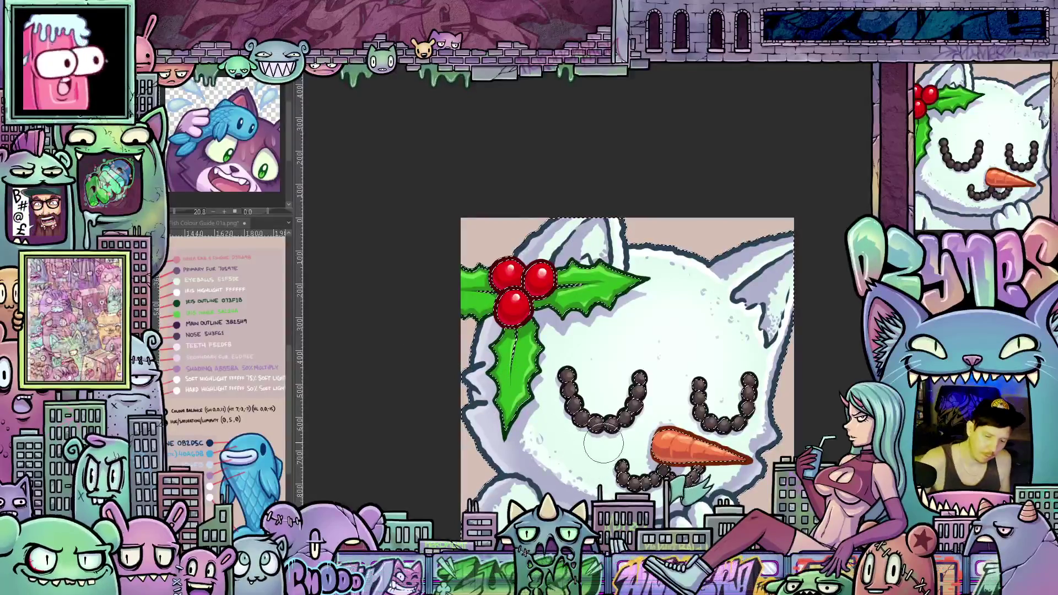
pyautogui.click(584, 441)
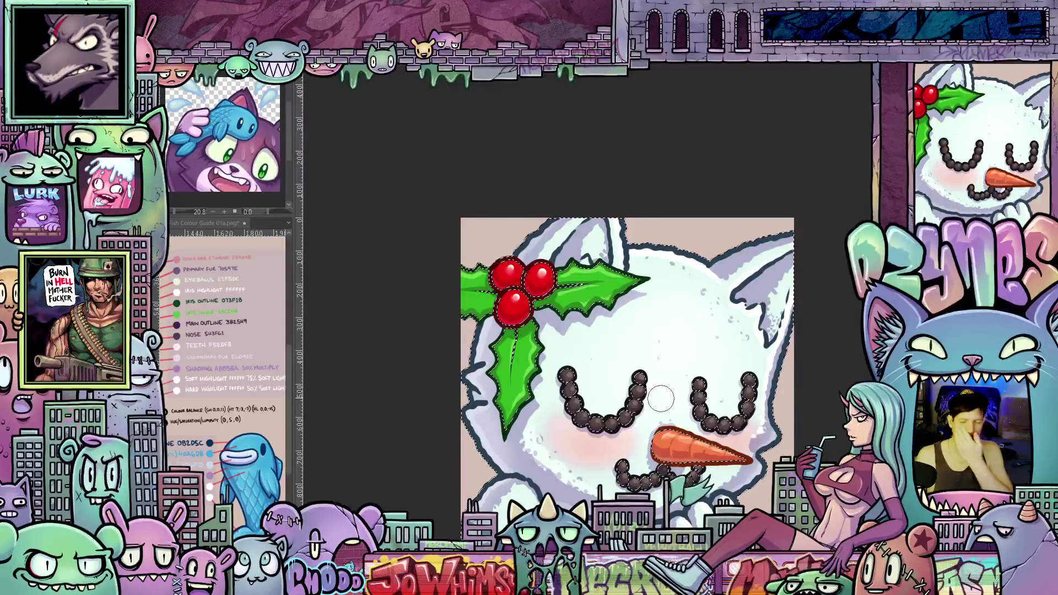
pyautogui.scroll(-5, 660, 398)
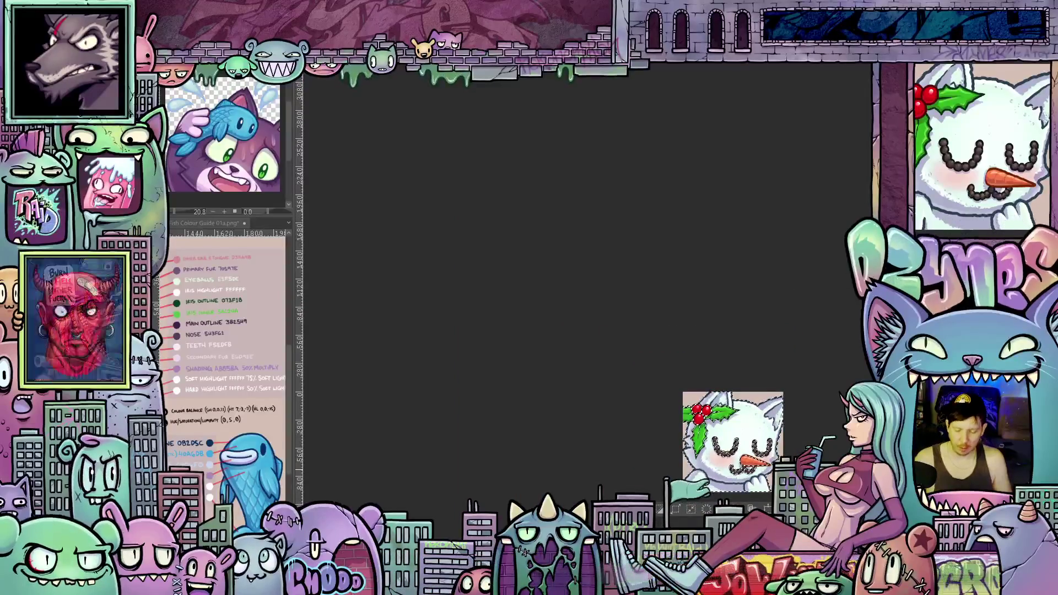
pyautogui.scroll(-3, 784, 465)
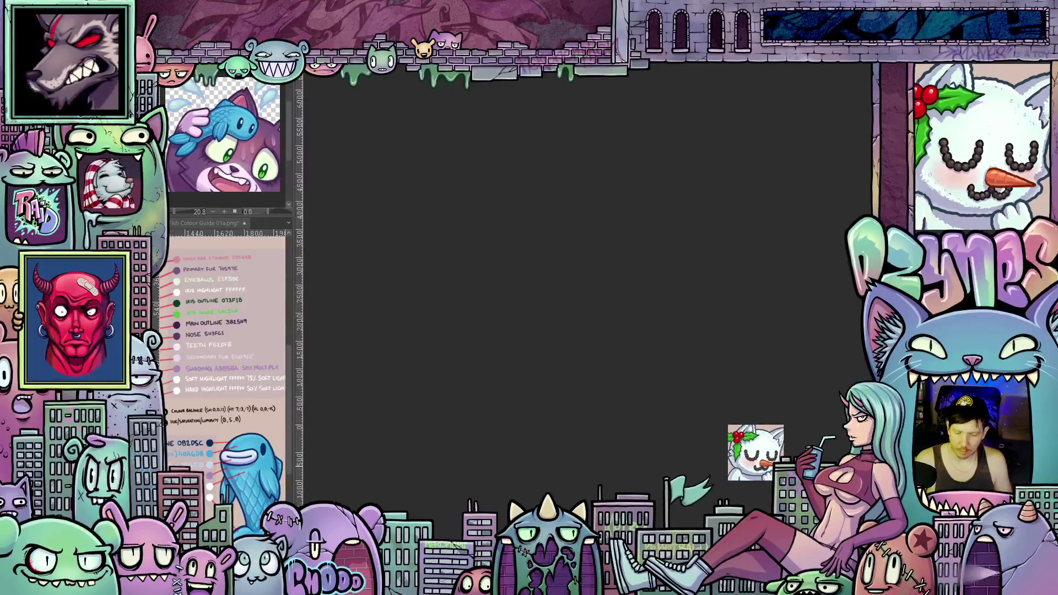
pyautogui.scroll(-3, 736, 471)
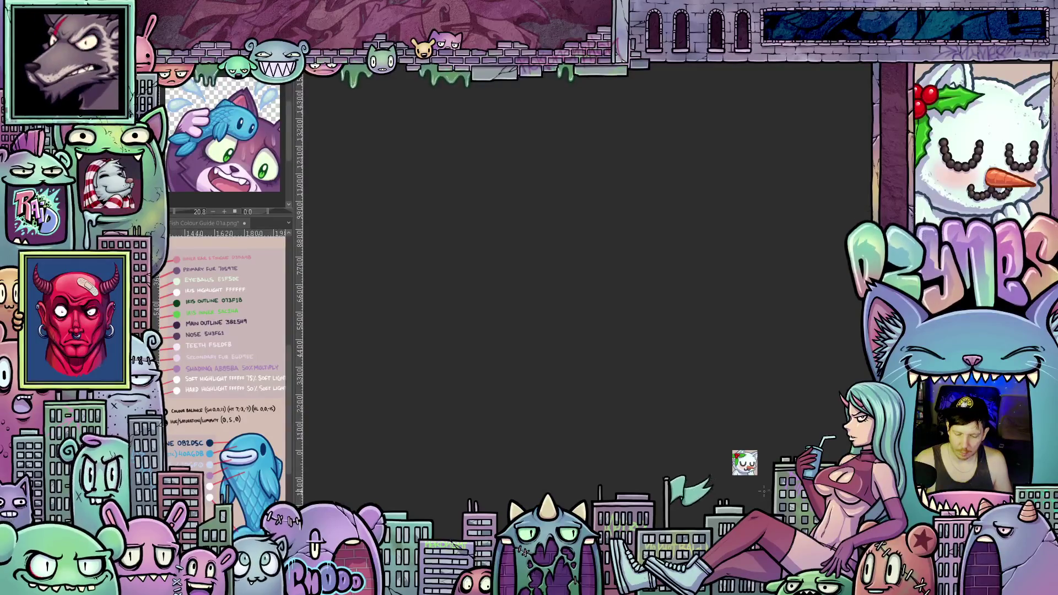
pyautogui.scroll(5, 764, 478)
pyautogui.scroll(5, 764, 478)
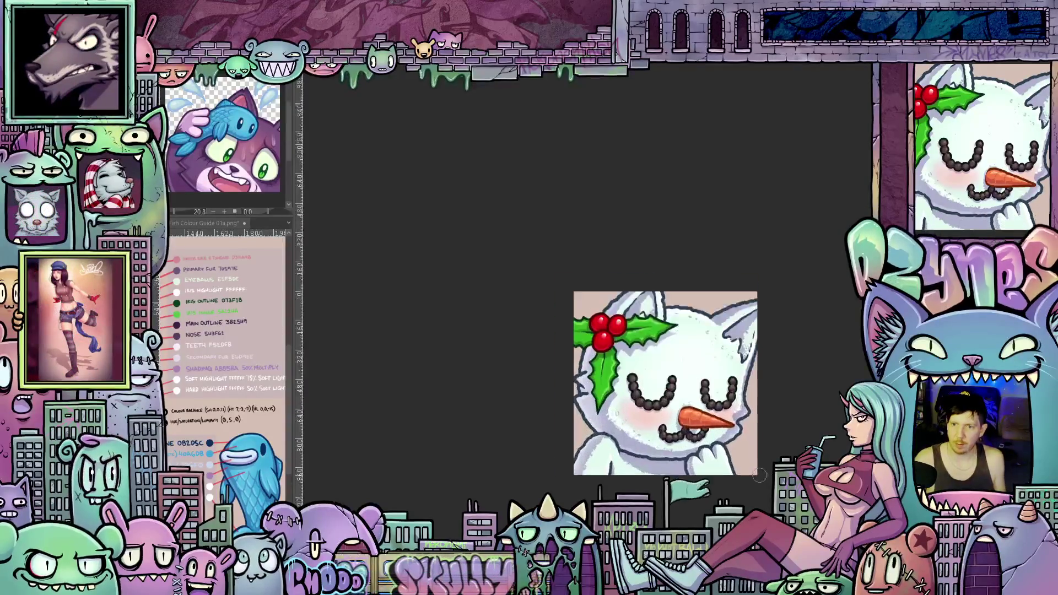
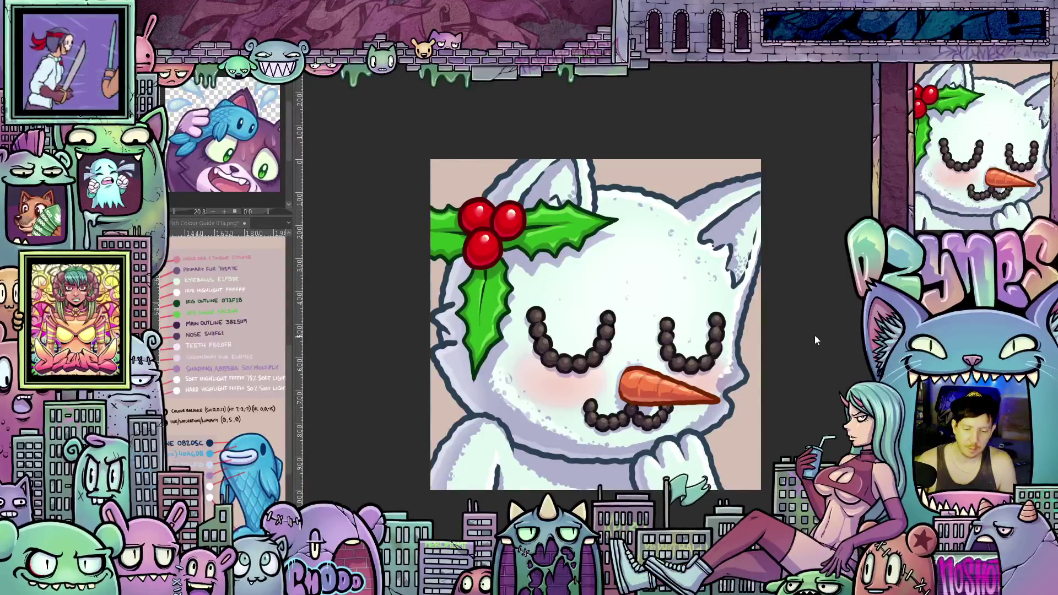
# Step: Enlarge the brush and paint a faint white patch down the snowman-cat's forehead
pyautogui.hotkey('ctrl', '-')
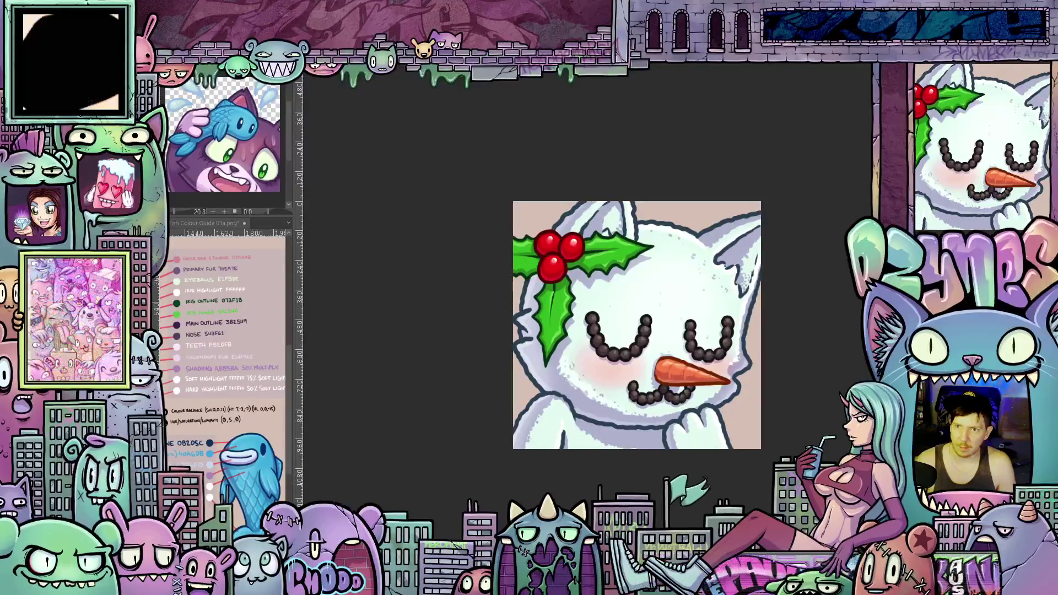
pyautogui.scroll(1, 814, 288)
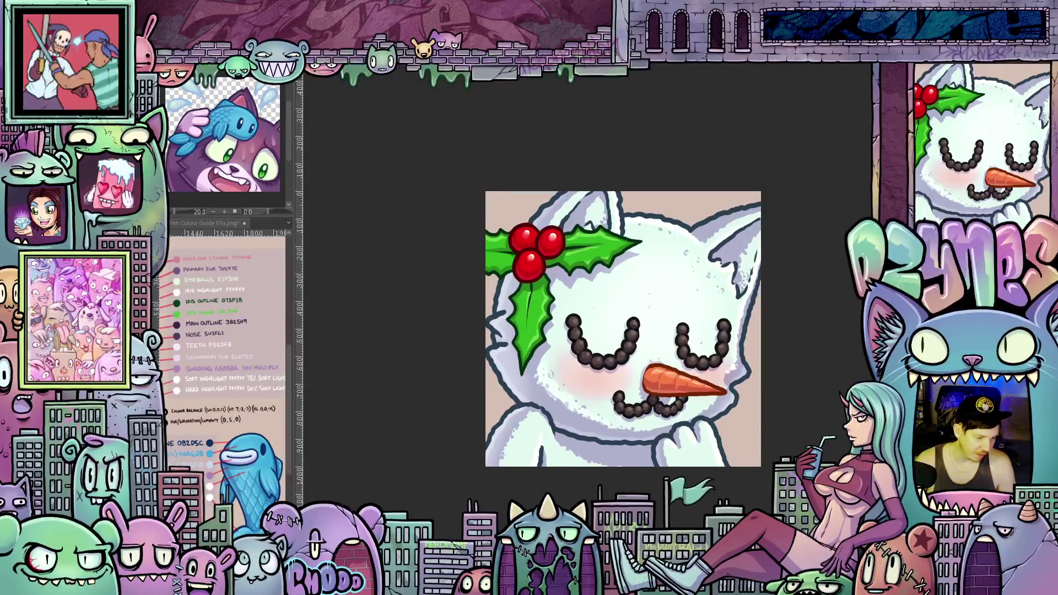
pyautogui.scroll(1, 770, 297)
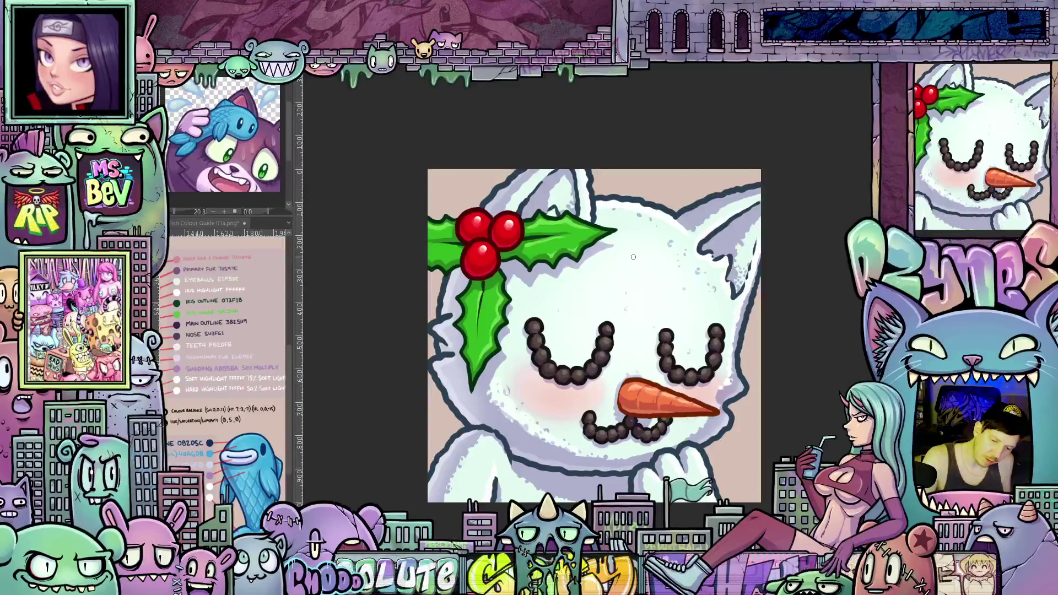
pyautogui.press(']')
pyautogui.press(']')
pyautogui.press(']')
pyautogui.moveTo(634, 258)
pyautogui.mouseDown()
pyautogui.moveTo(645, 260)
pyautogui.moveTo(620, 297)
pyautogui.moveTo(612, 267)
pyautogui.moveTo(600, 266)
pyautogui.moveTo(614, 302)
pyautogui.moveTo(637, 303)
pyautogui.moveTo(653, 280)
pyautogui.moveTo(672, 299)
pyautogui.moveTo(663, 263)
pyautogui.moveTo(684, 306)
pyautogui.moveTo(631, 351)
pyautogui.moveTo(581, 311)
pyautogui.mouseUp()
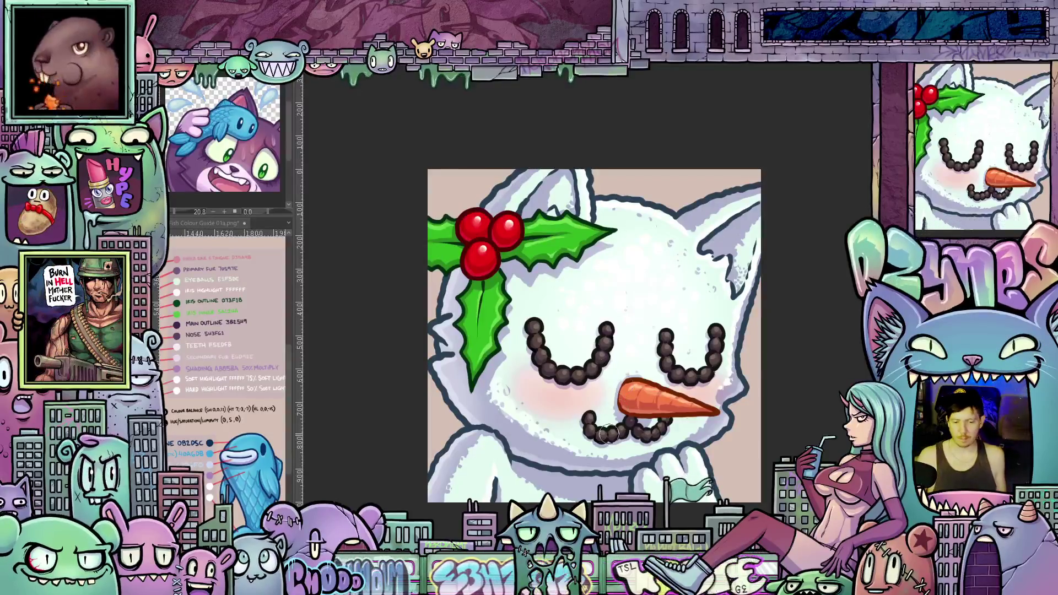
pyautogui.scroll(-2, 570, 294)
pyautogui.scroll(2, 728, 451)
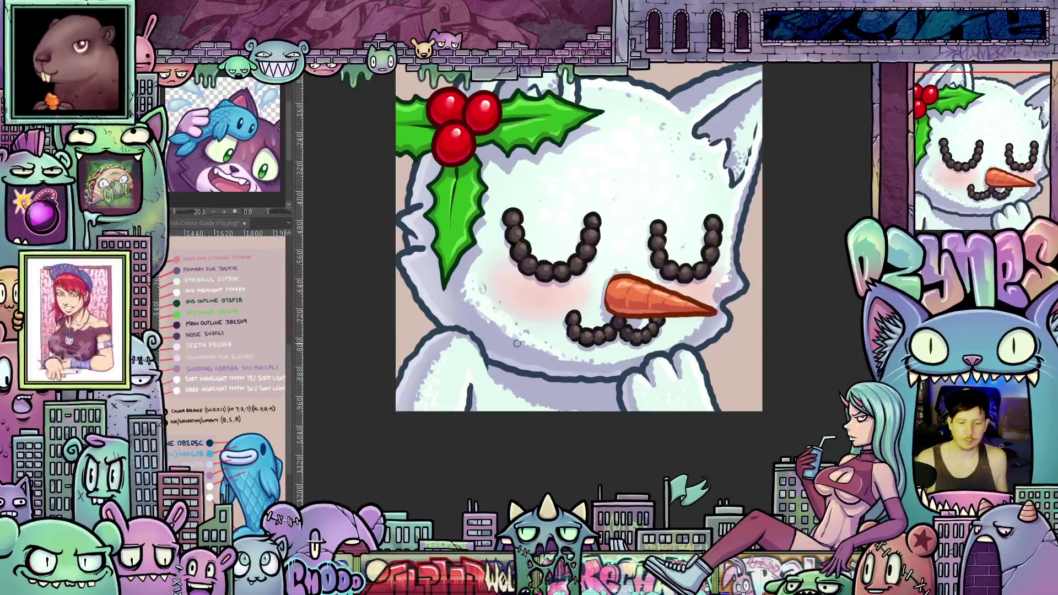
pyautogui.scroll(-2, 533, 337)
pyautogui.moveTo(595, 374)
pyautogui.mouseDown()
pyautogui.moveTo(562, 422)
pyautogui.moveTo(606, 426)
pyautogui.mouseUp()
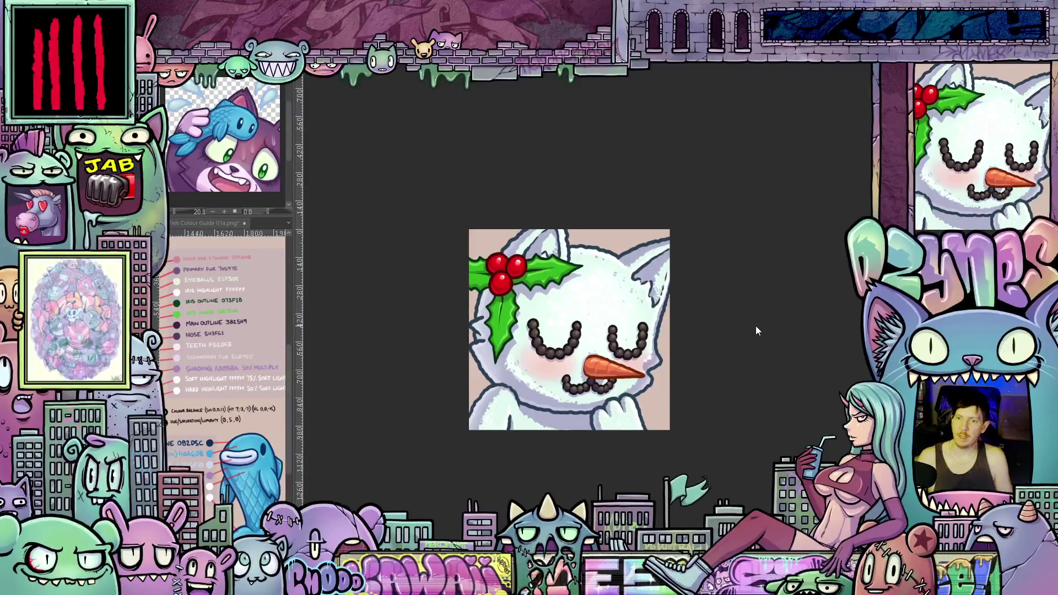
pyautogui.scroll(2, 517, 306)
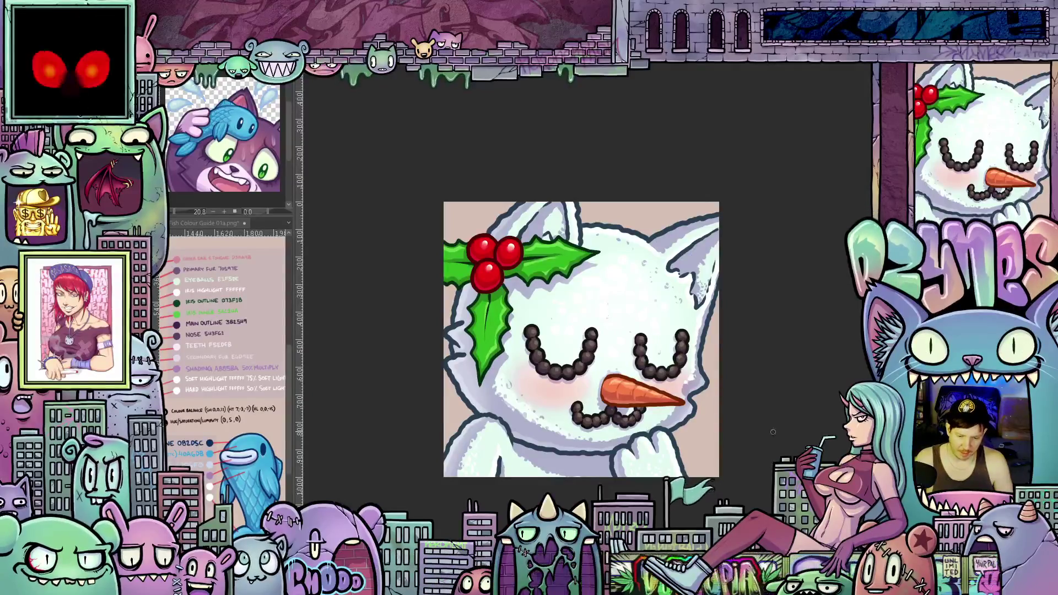
pyautogui.scroll(-3, 773, 432)
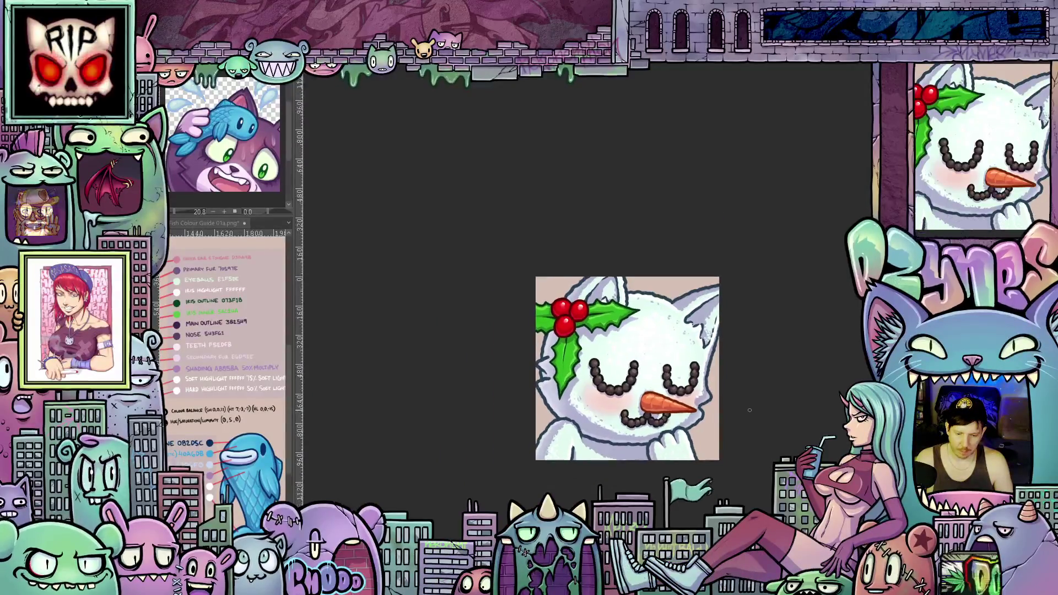
pyautogui.scroll(3, 750, 410)
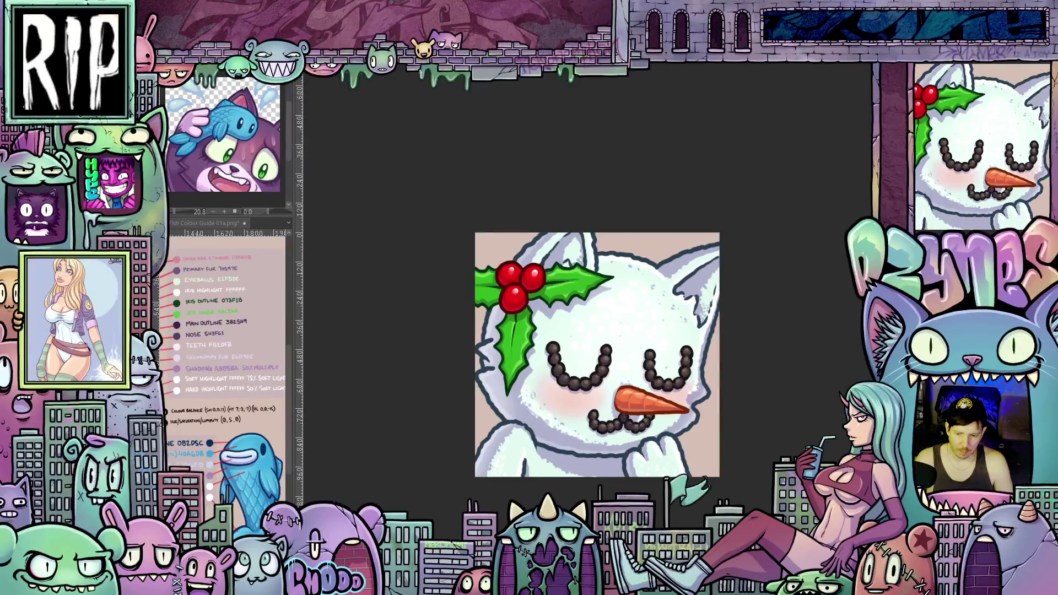
pyautogui.scroll(1, 748, 316)
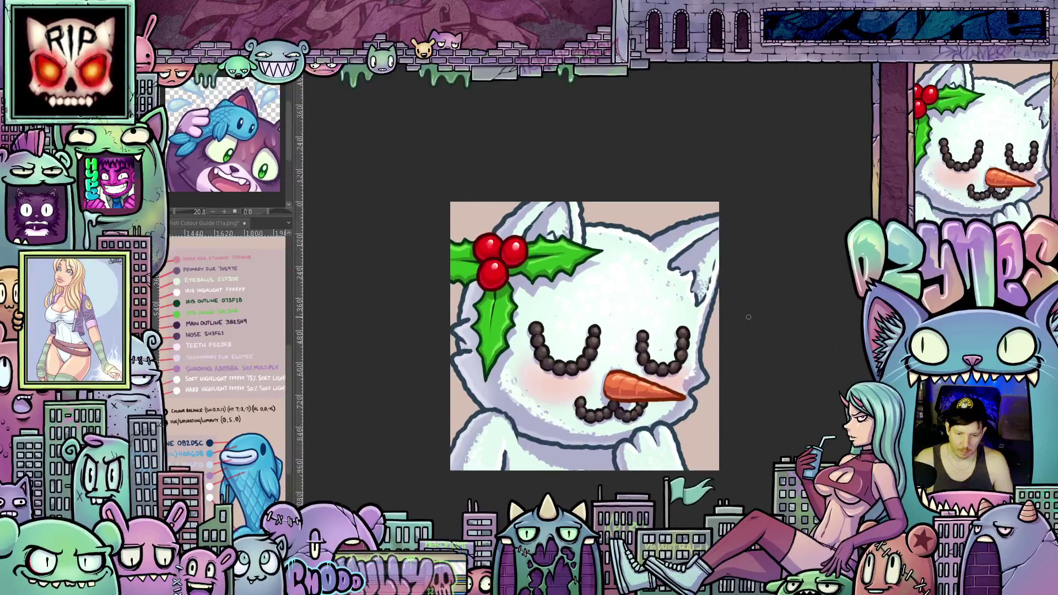
pyautogui.scroll(1, 748, 317)
pyautogui.scroll(-2, 704, 320)
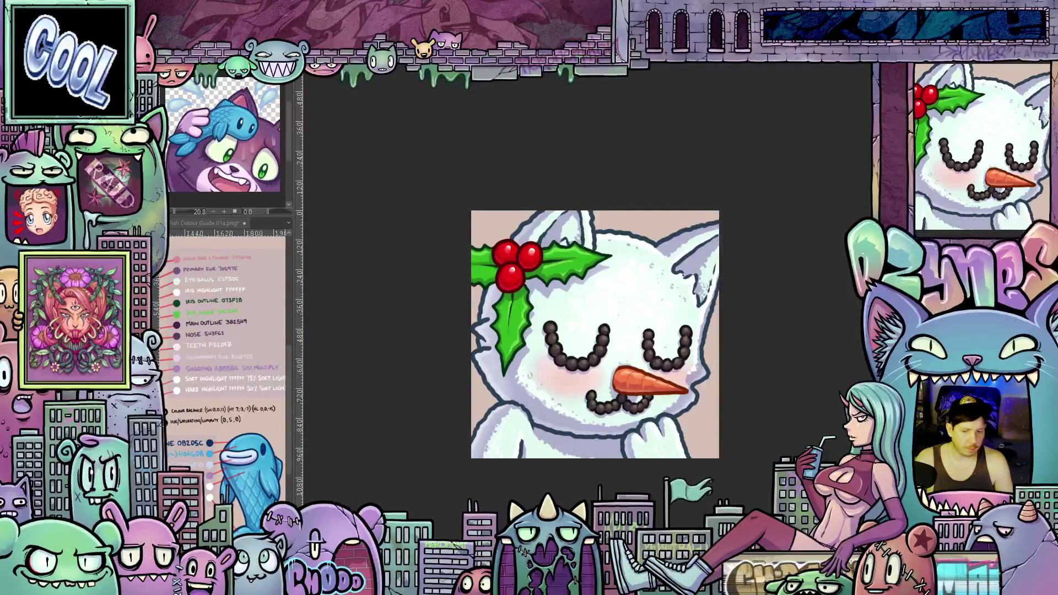
pyautogui.press('Delete')
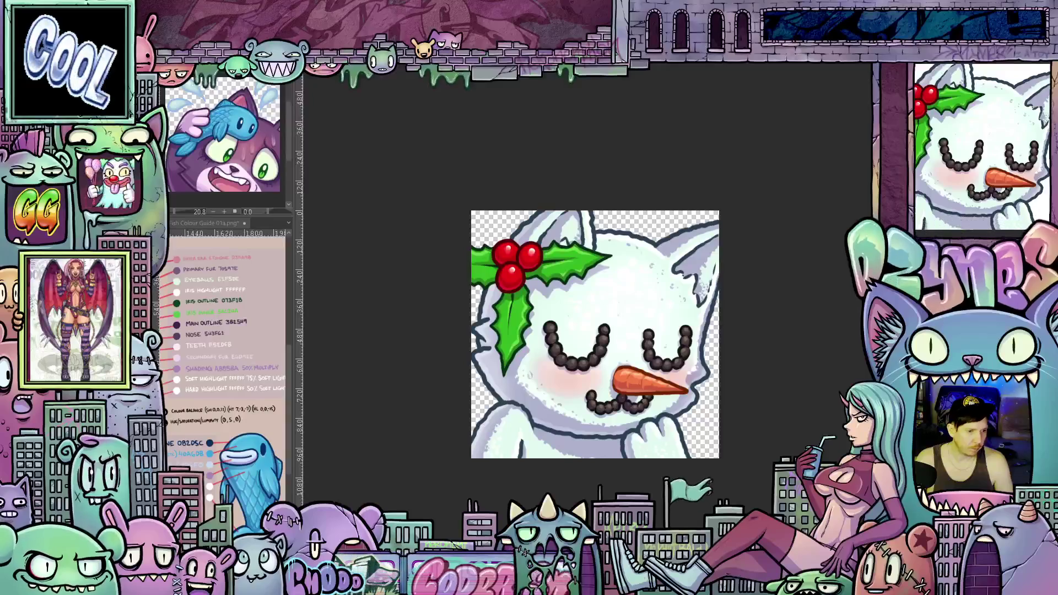
# Step: Flatten the emote into a single layer with no beige backdrop
pyautogui.rightClick(177, 119)
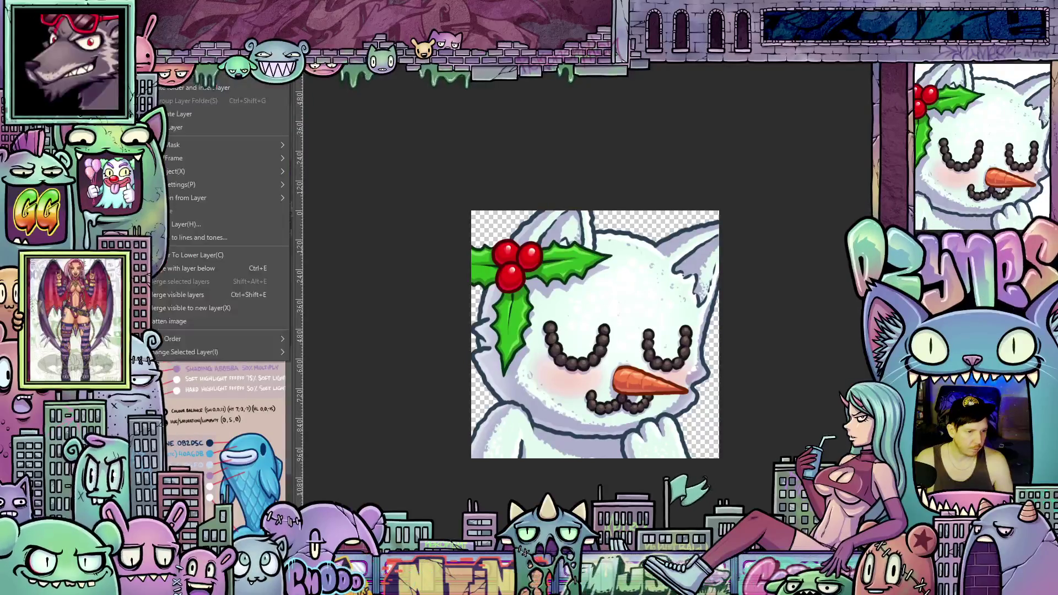
pyautogui.click(183, 322)
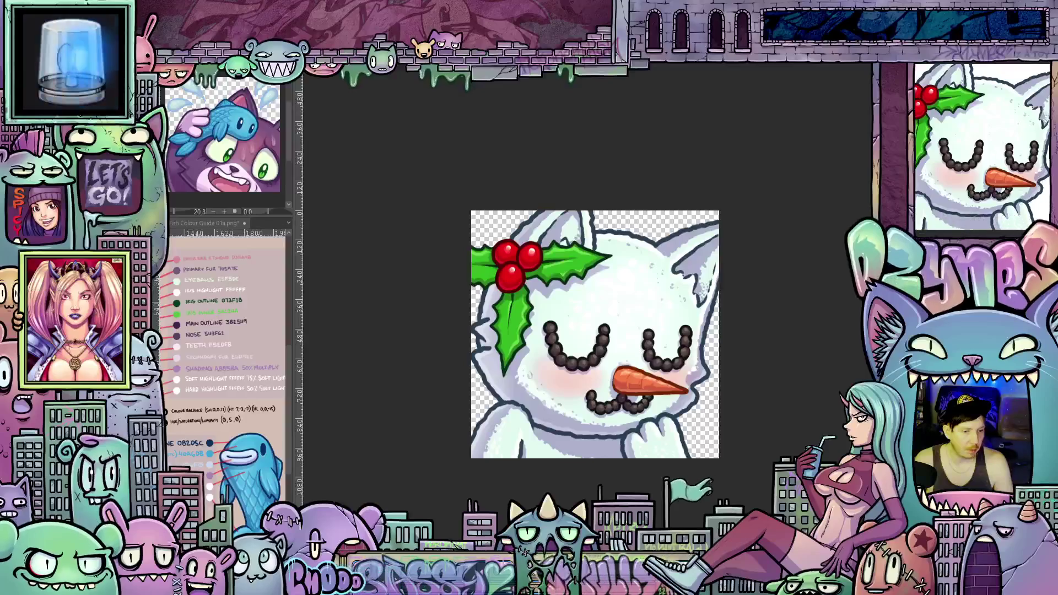
pyautogui.click(83, 55)
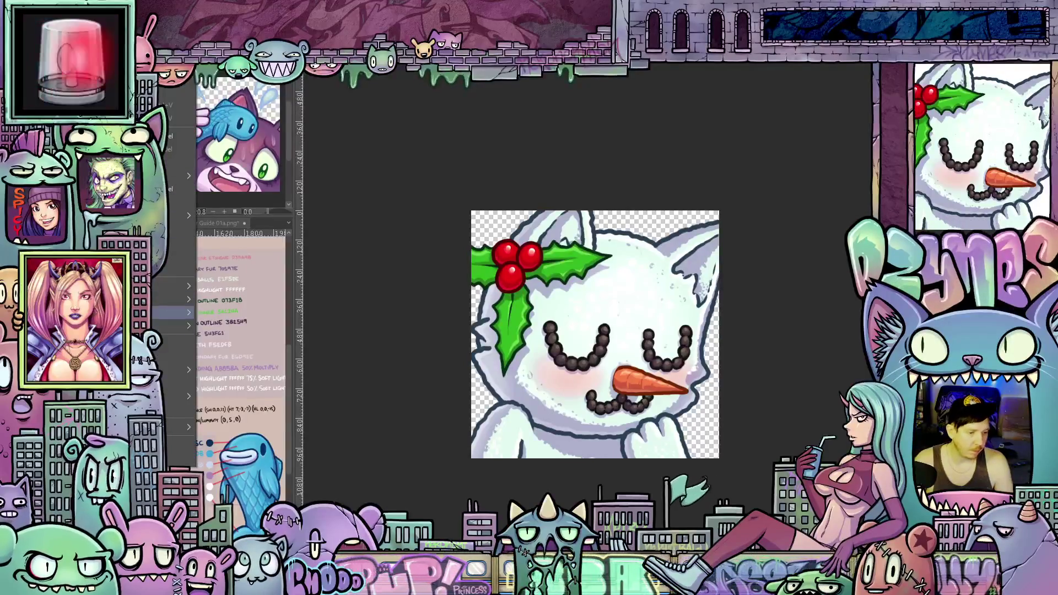
# Step: Change the image resolution to a width of 112 pixels
pyautogui.moveTo(174, 312)
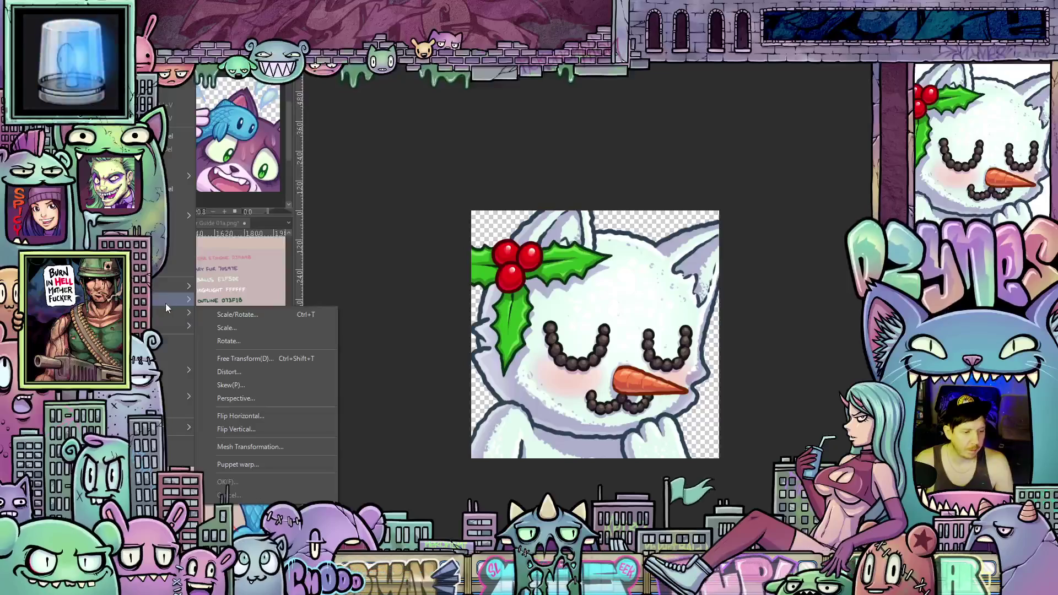
pyautogui.click(170, 339)
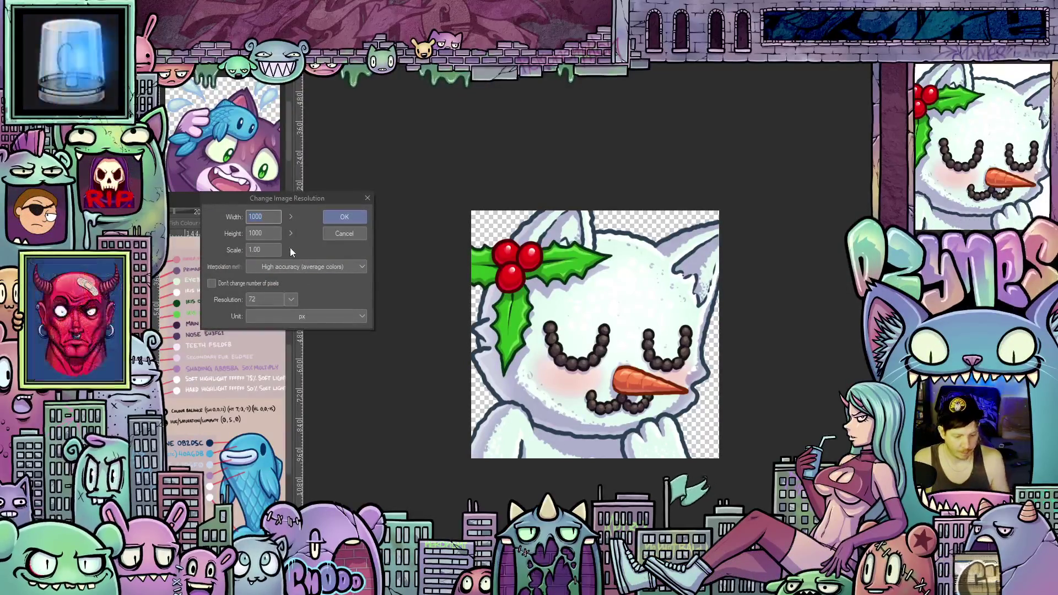
pyautogui.write('112')
pyautogui.click(345, 217)
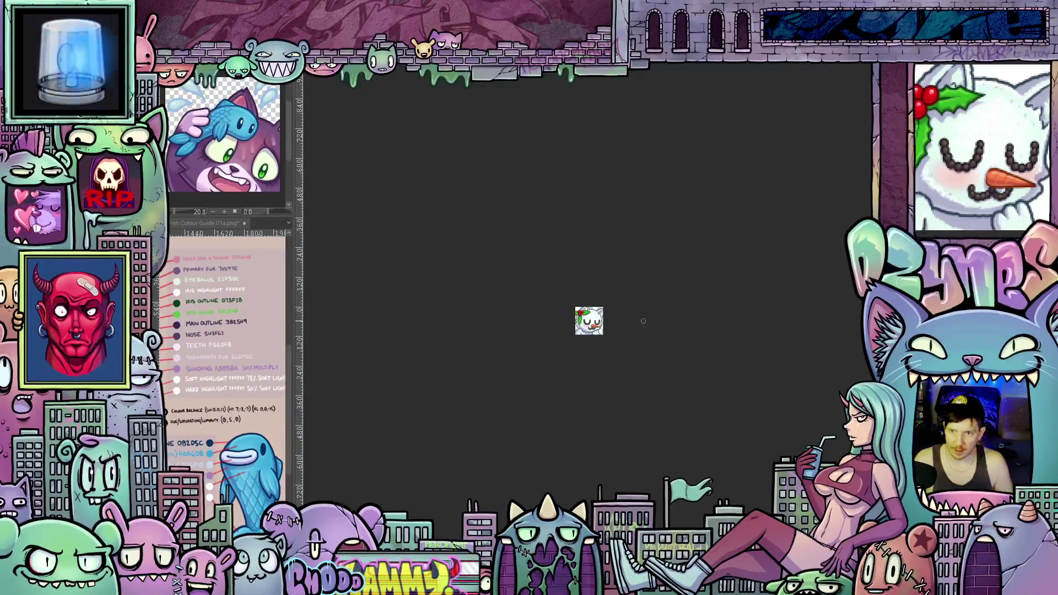
# Step: Zoom in on and recentre the tiny emote, then save it with Ctrl+S
pyautogui.press('+')
pyautogui.press('+')
pyautogui.press('+')
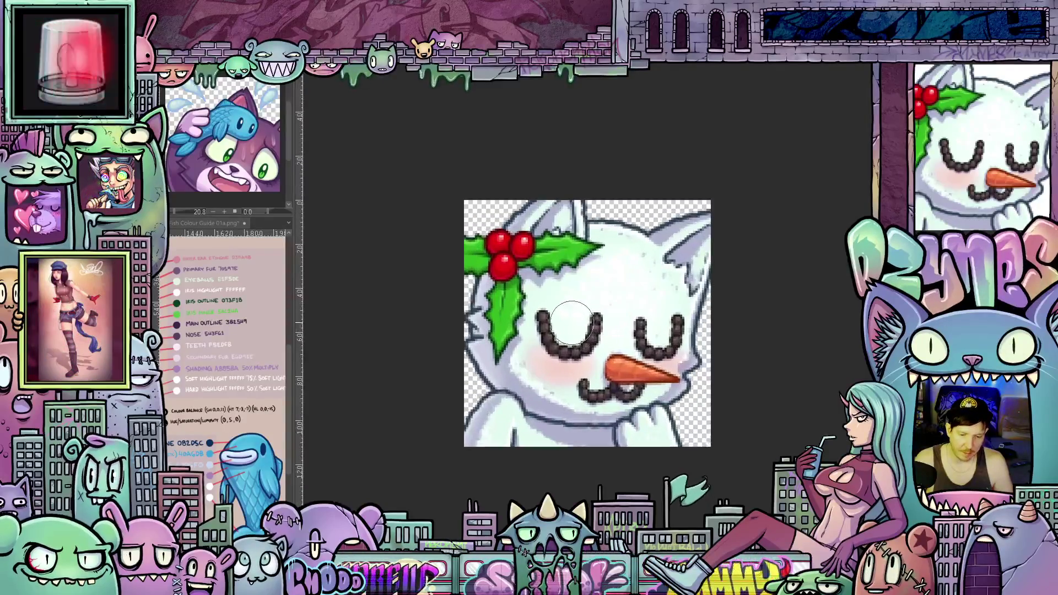
pyautogui.press('+')
pyautogui.press('-')
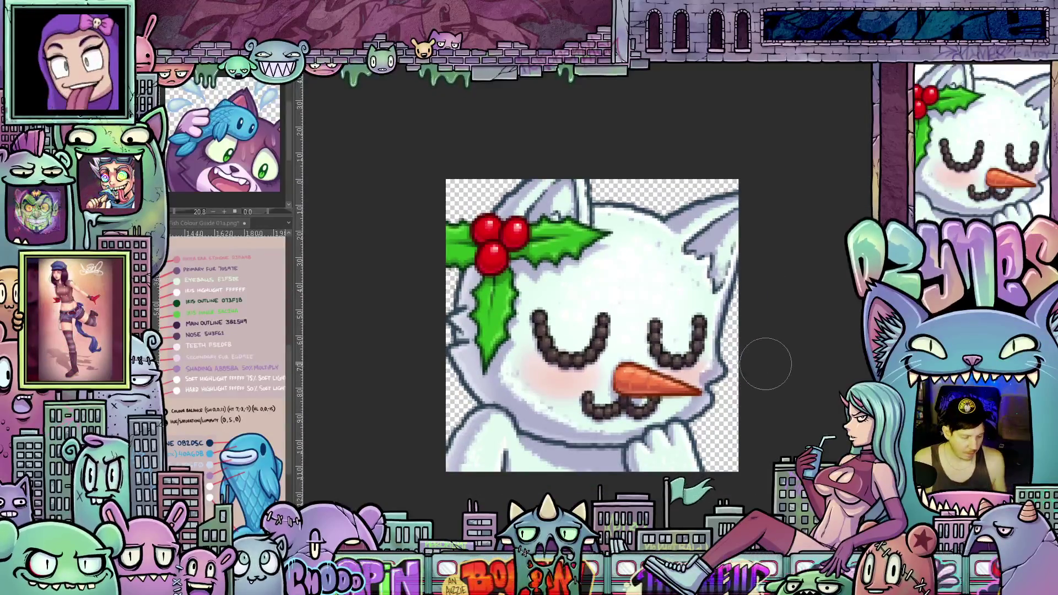
pyautogui.moveTo(787, 366)
pyautogui.mouseDown()
pyautogui.moveTo(763, 314)
pyautogui.moveTo(771, 343)
pyautogui.mouseUp()
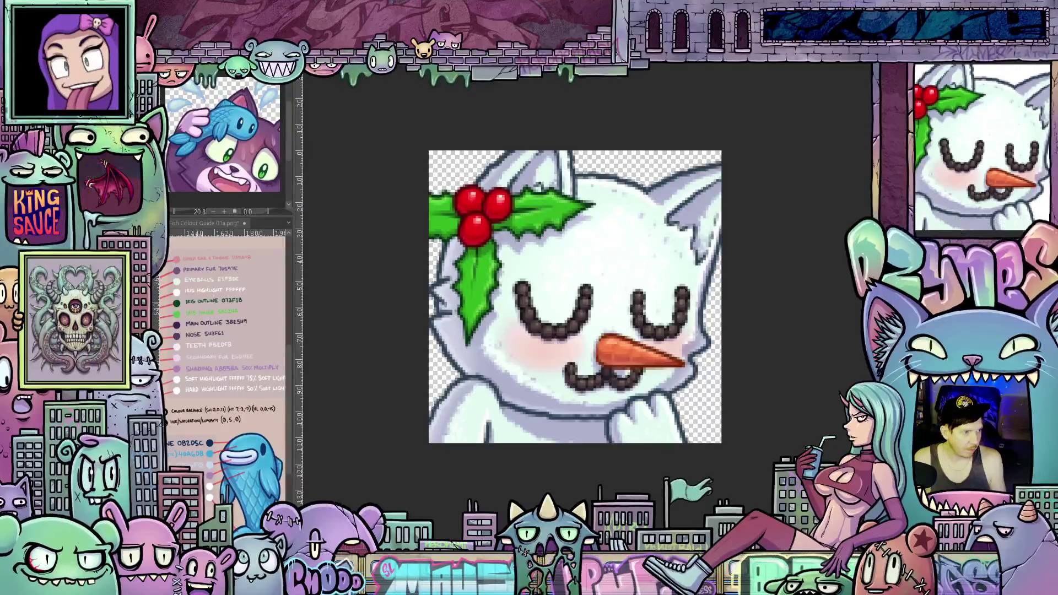
pyautogui.hotkey('ctrl', 's')
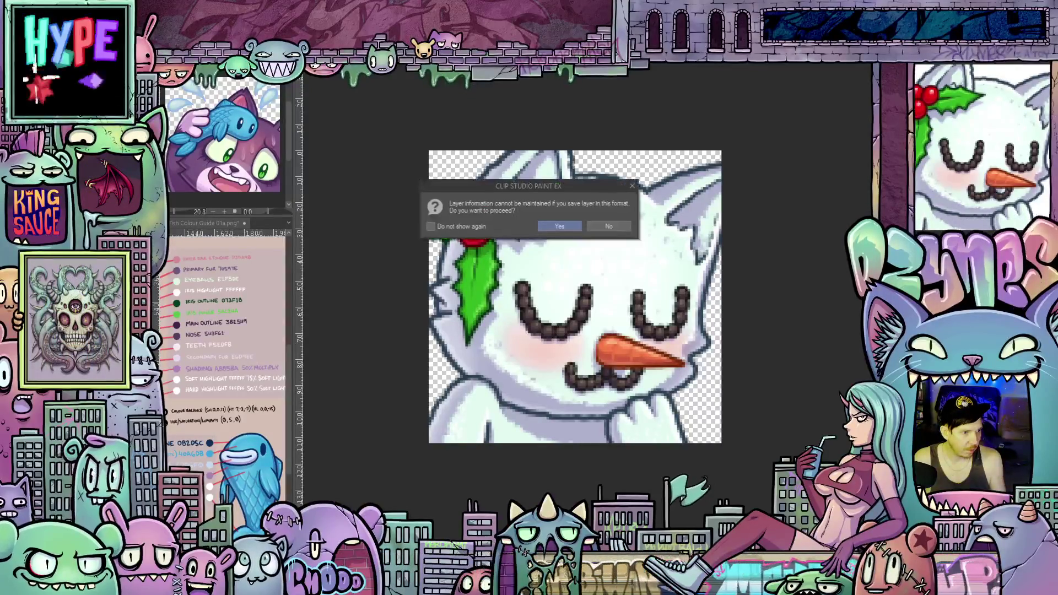
# Step: Accept the layer-information warning to save the flattened 112-pixel emote
pyautogui.click(560, 226)
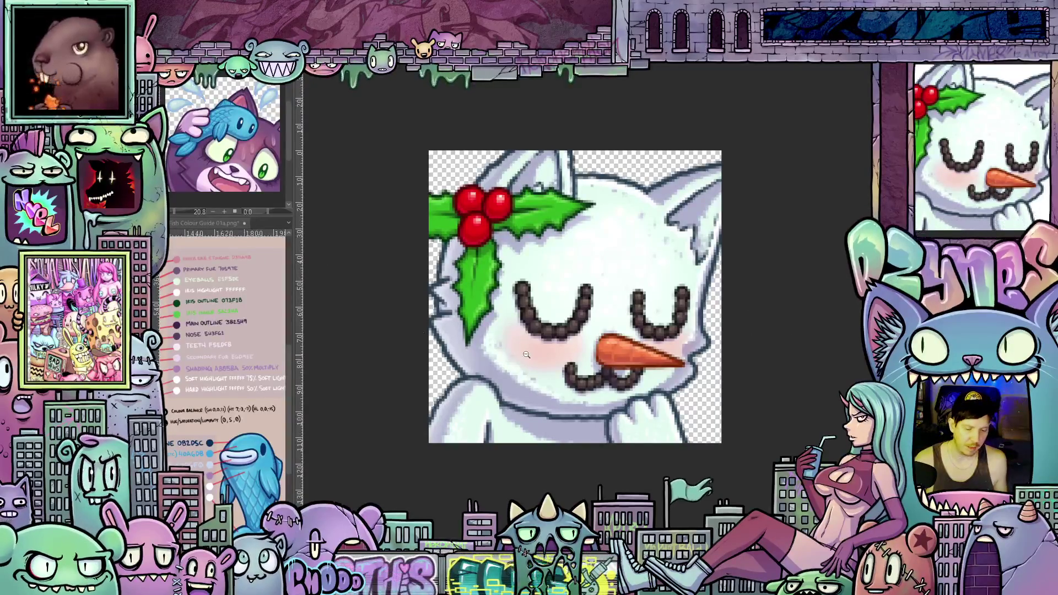
# Step: Zoom out and back in, nudge the emote down, then zoom in one step
pyautogui.scroll(-5, 666, 347)
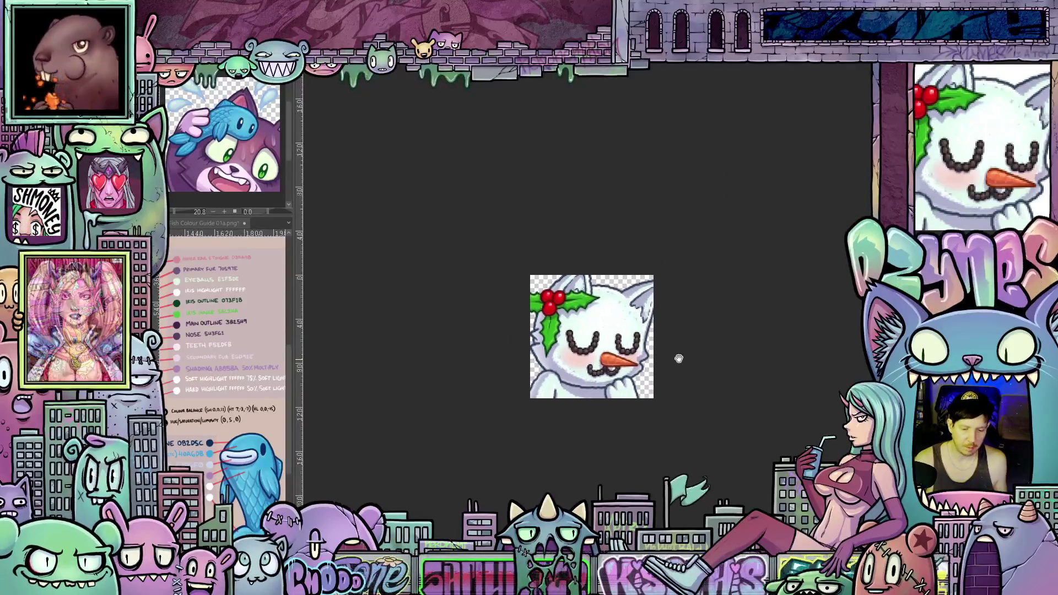
pyautogui.scroll(-1, 679, 342)
pyautogui.scroll(2, 678, 321)
pyautogui.moveTo(677, 322); pyautogui.dragTo(679, 340)
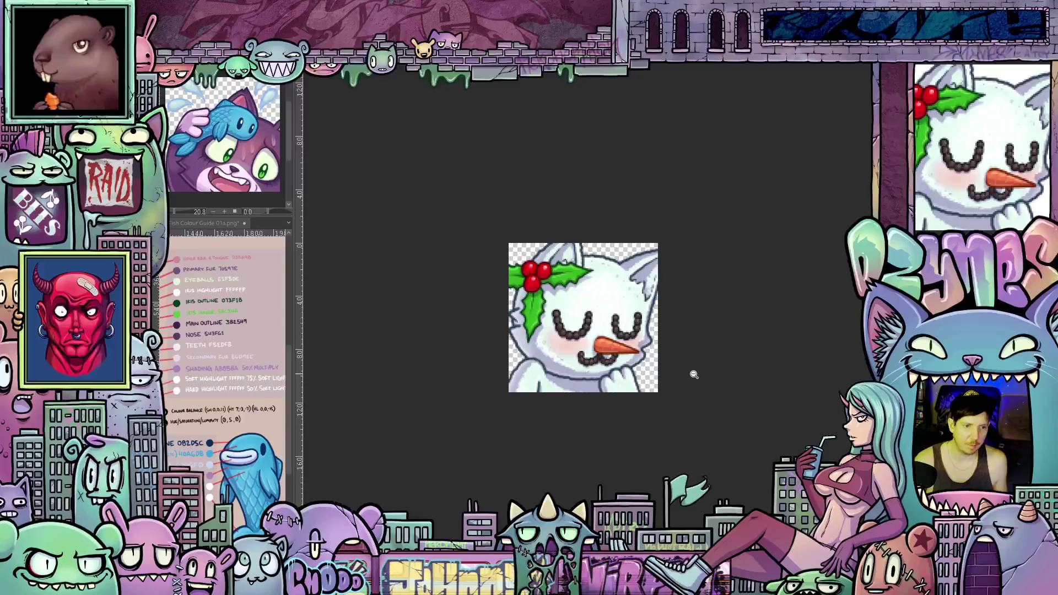
pyautogui.click(684, 169)
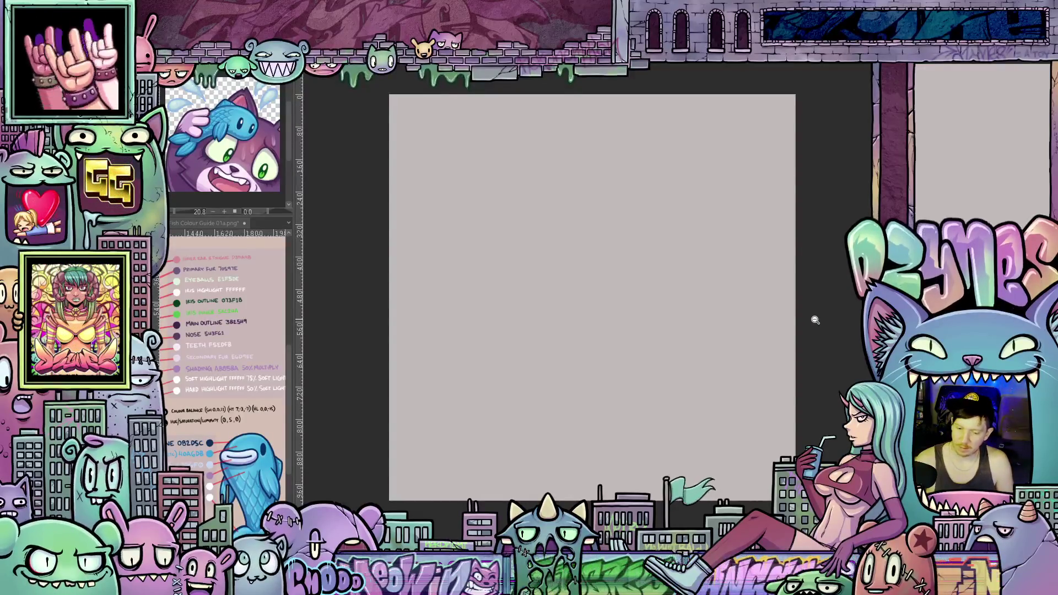
pyautogui.scroll(1, 593, 298)
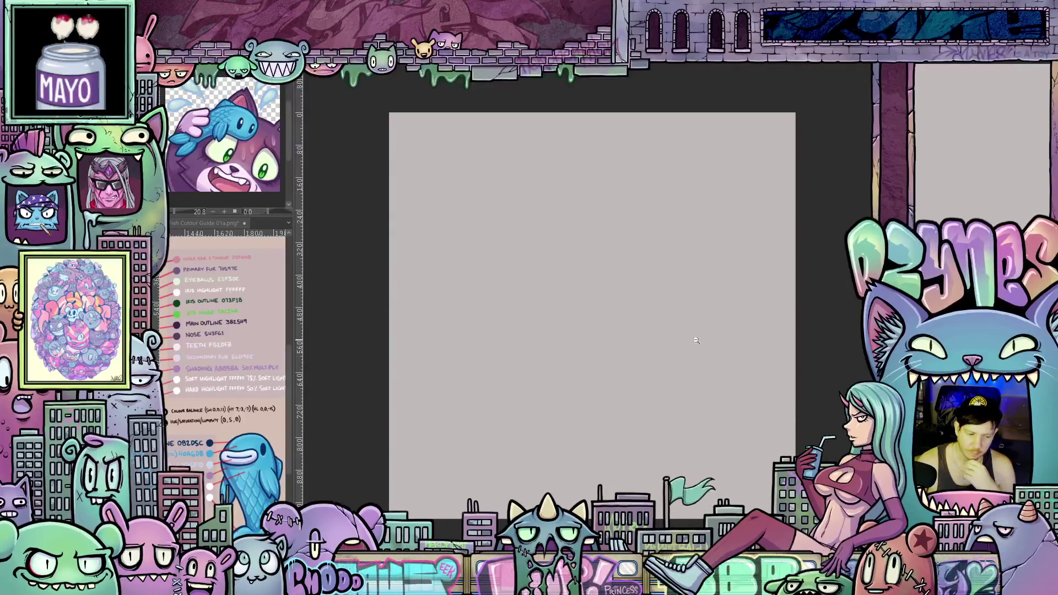
pyautogui.click(638, 332)
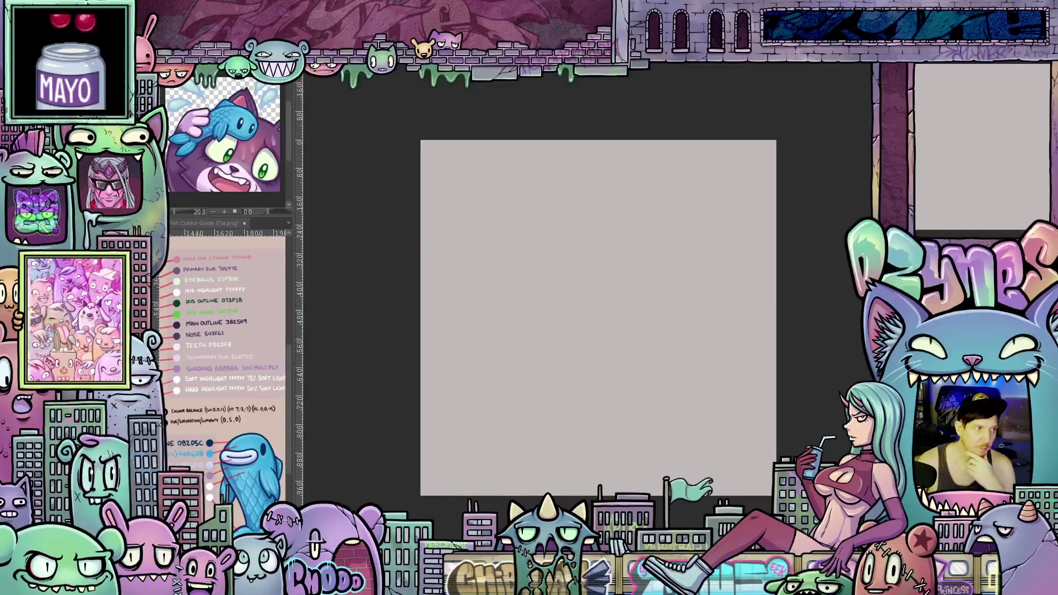